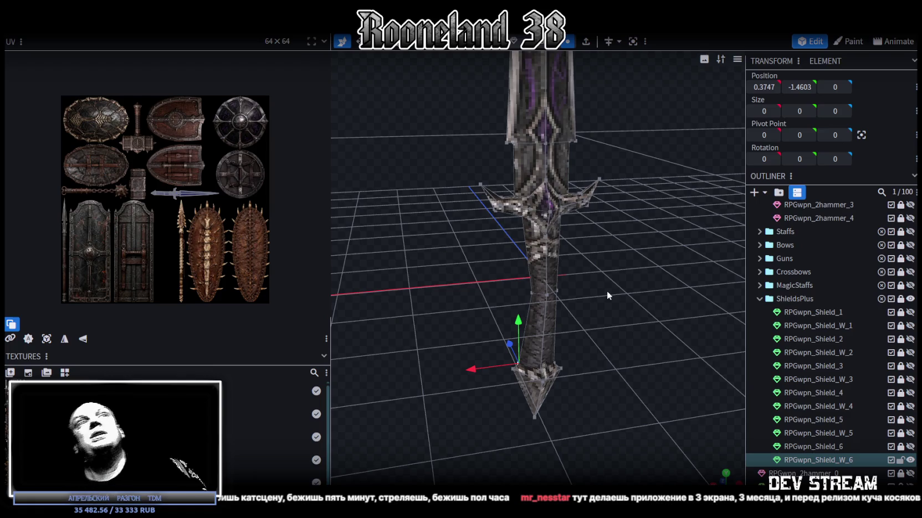
Orbit around the sword, then snap to the orthographic front view with numpad 1
mouse_move(687, 199)
left_mouse_down()
mouse_move(595, 179)
mouse_move(563, 199)
mouse_move(489, 205)
mouse_move(427, 190)
mouse_move(607, 238)
mouse_move(628, 219)
left_mouse_up()
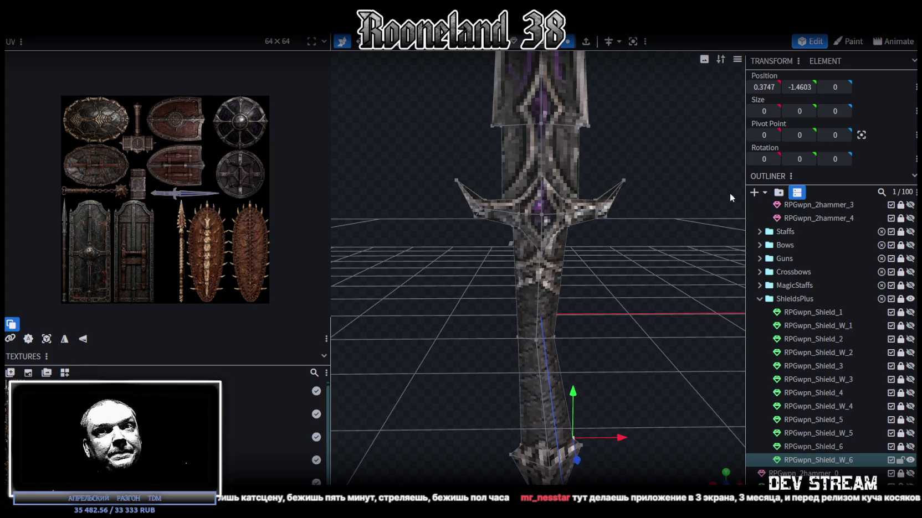
mouse_move(518, 217)
left_mouse_down()
mouse_move(634, 252)
mouse_move(749, 331)
left_mouse_up()
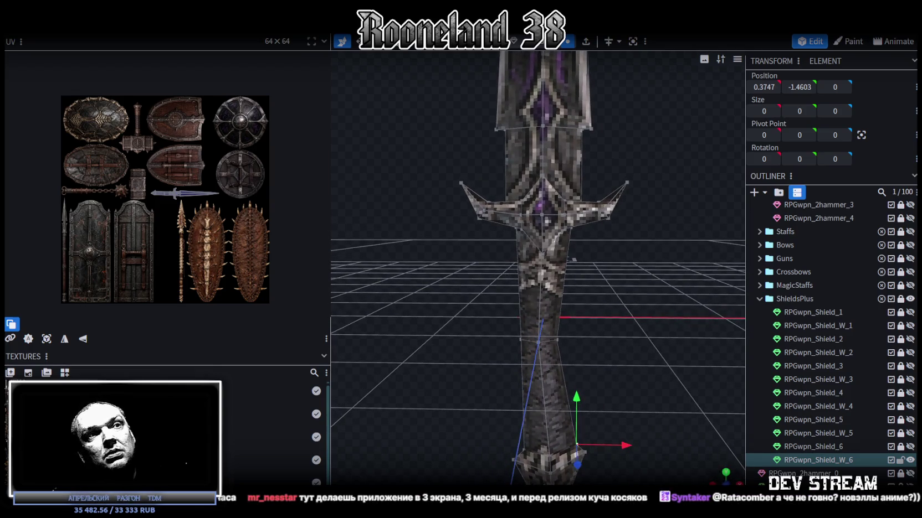
key("KP_1")
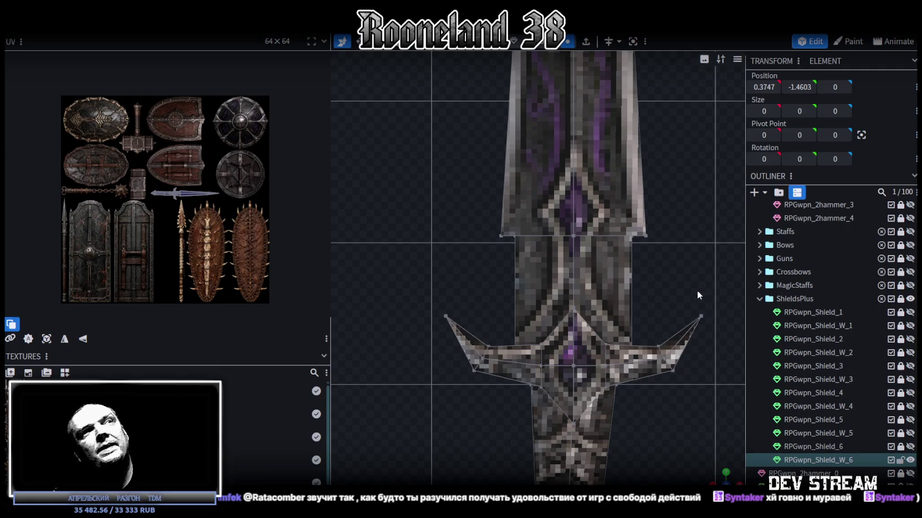
Zoom out and orbit to an angled view looking down on the whole sword
scroll(650, 279, "down", 3)
scroll(643, 357, "down", 2)
scroll(655, 324, "down", 2)
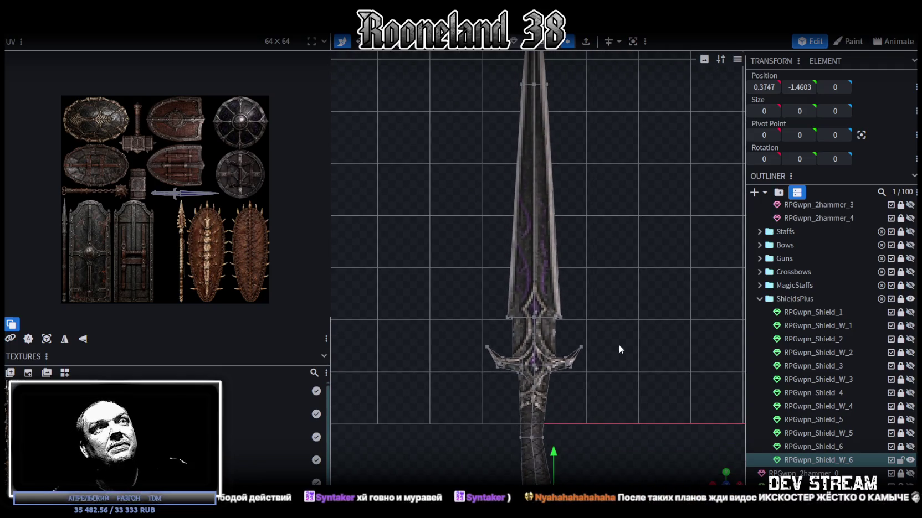
mouse_move(656, 324)
left_mouse_down()
mouse_move(666, 318)
mouse_move(558, 313)
mouse_move(596, 308)
mouse_move(534, 290)
mouse_move(544, 267)
mouse_move(541, 281)
mouse_move(548, 277)
left_mouse_up()
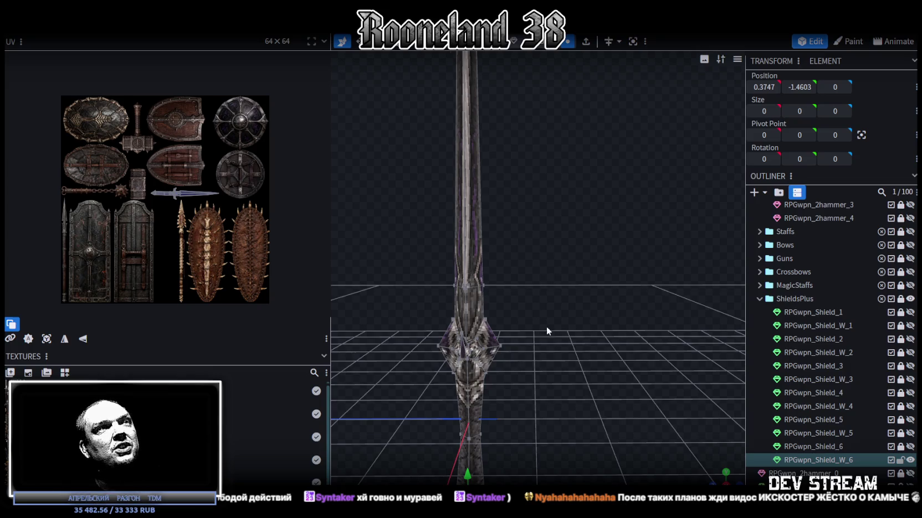
scroll(613, 266, "up", 2)
mouse_move(614, 266)
left_mouse_down()
mouse_move(594, 276)
mouse_move(639, 262)
mouse_move(603, 303)
mouse_move(590, 289)
mouse_move(537, 286)
mouse_move(564, 261)
mouse_move(571, 277)
mouse_move(536, 265)
mouse_move(689, 269)
left_mouse_up()
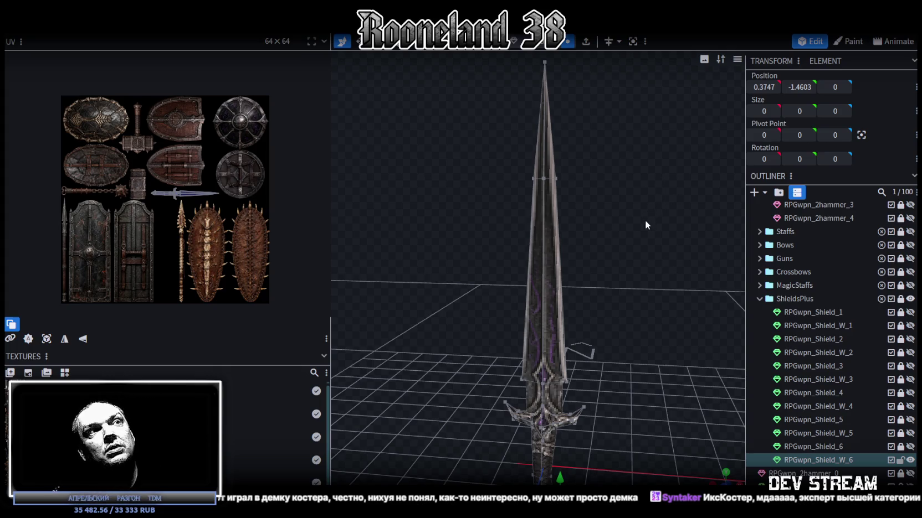
Inspect the sword tip and body from several angles, then save the project as RPGweapon.bbmodel
scroll(645, 226, "up", 3)
scroll(642, 234, "up", 2)
mouse_move(638, 235)
left_mouse_down()
mouse_move(627, 277)
mouse_move(616, 265)
left_mouse_up()
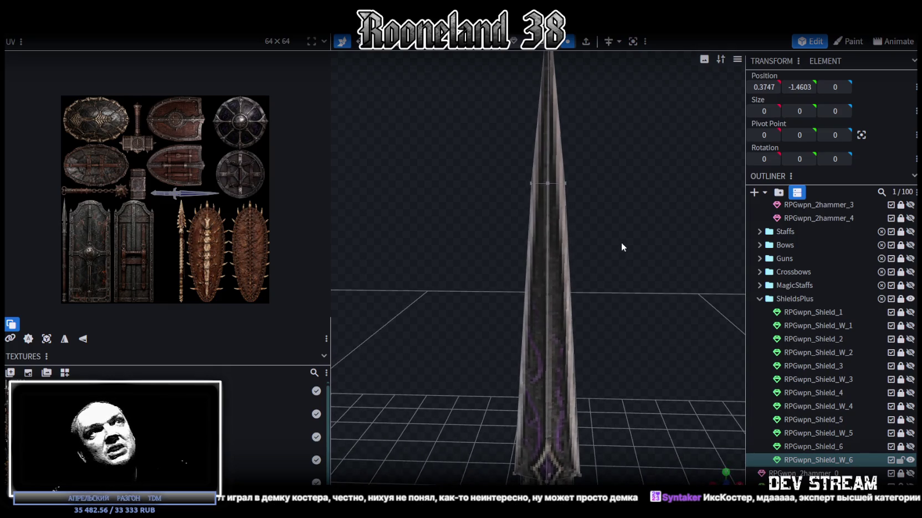
scroll(621, 248, "down", 3)
left_click_drag(622, 256, 600, 303)
mouse_move(578, 299)
left_mouse_down()
mouse_move(651, 255)
mouse_move(640, 245)
mouse_move(612, 266)
left_mouse_up()
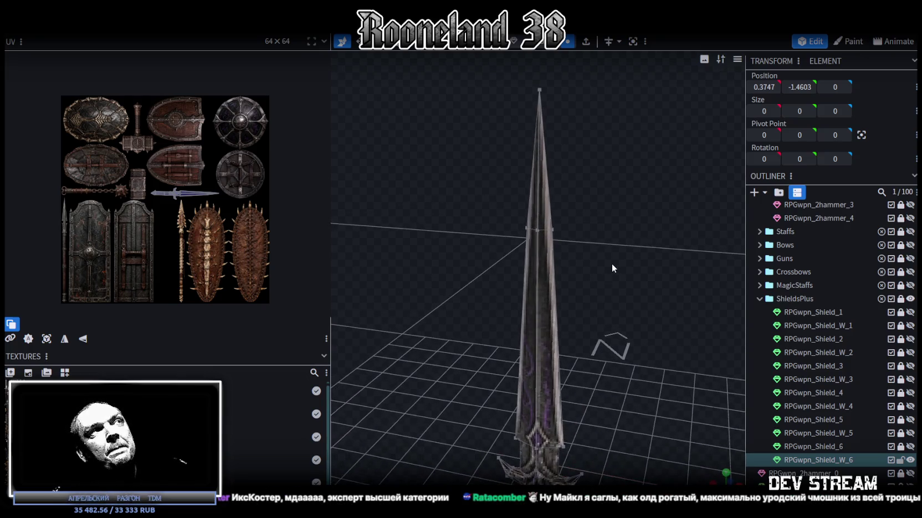
key("ctrl+s")
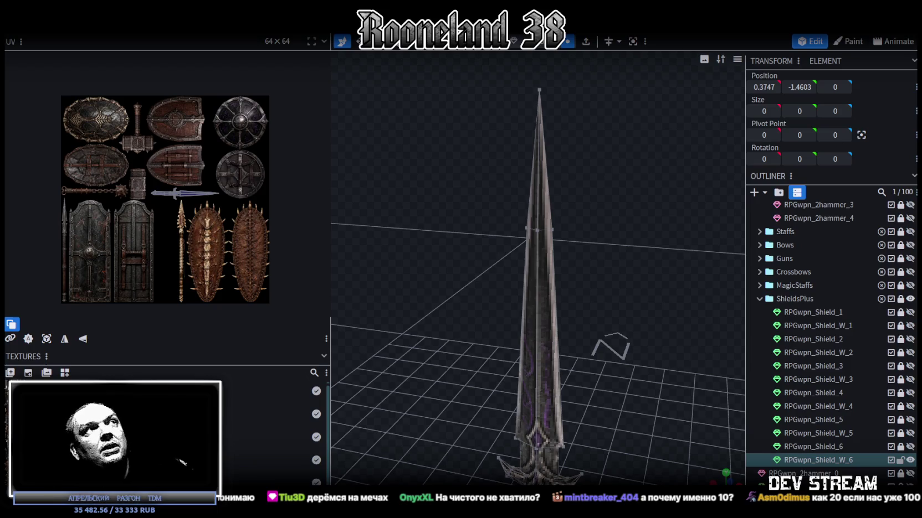
View the sword from below and another angle, then switch to the Steam library window
mouse_move(644, 338)
left_mouse_down()
mouse_move(663, 295)
mouse_move(649, 270)
mouse_move(619, 286)
mouse_move(638, 303)
mouse_move(635, 320)
mouse_move(649, 288)
mouse_move(641, 283)
left_mouse_up()
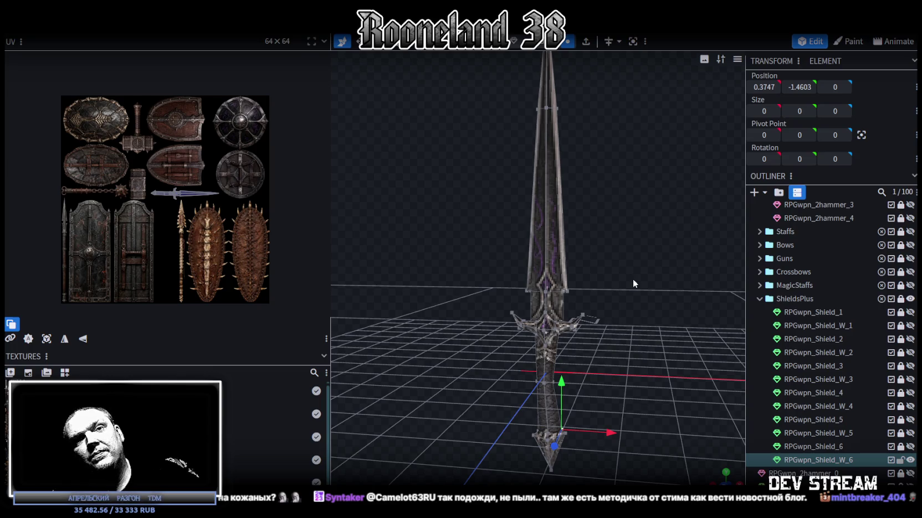
mouse_move(596, 313)
left_mouse_down()
mouse_move(649, 303)
mouse_move(622, 302)
mouse_move(615, 313)
left_mouse_up()
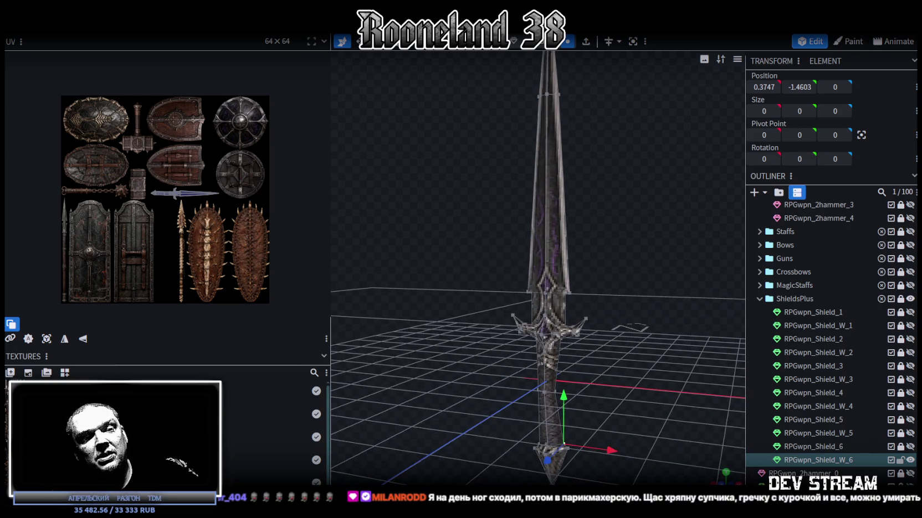
key("alt+Tab")
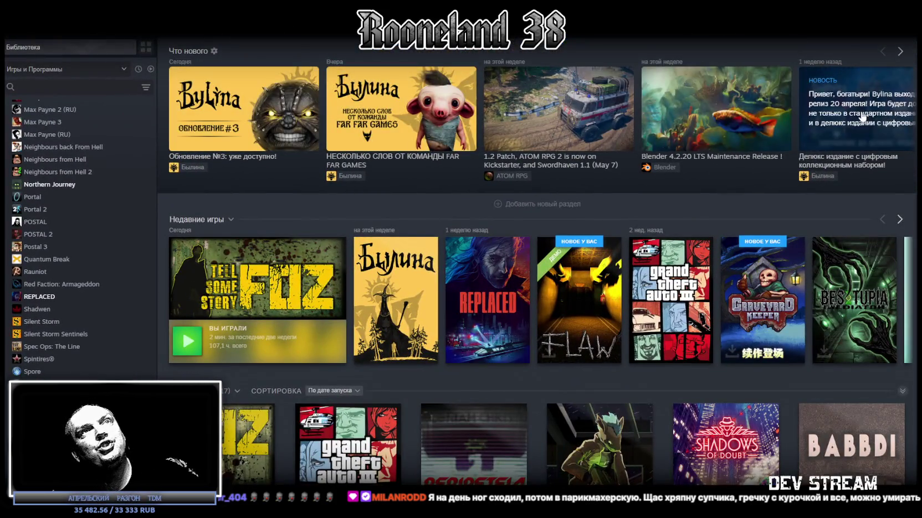
Page the news carousel to its end and back, then open 'Бестиарий, часть 2'
left_click(900, 51)
left_click(900, 51)
left_click(900, 51)
left_click(900, 52)
left_click(900, 52)
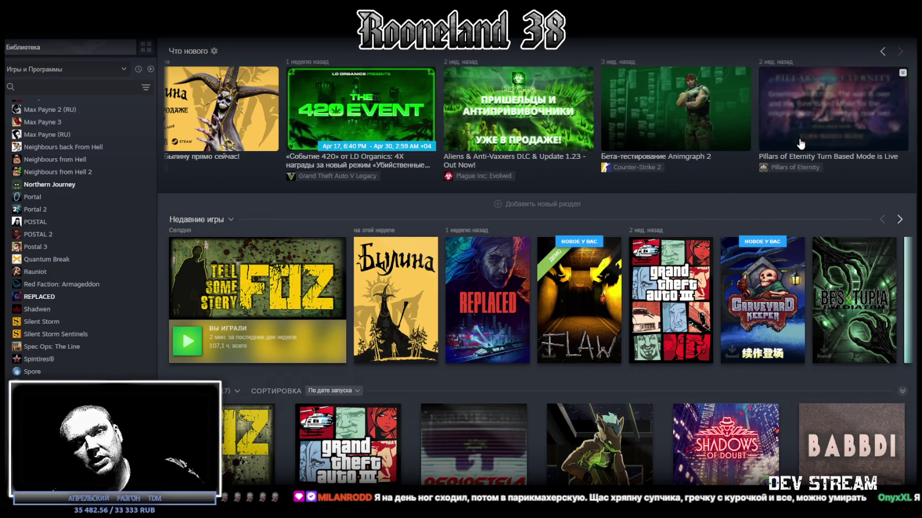
left_click(883, 52)
left_click(883, 51)
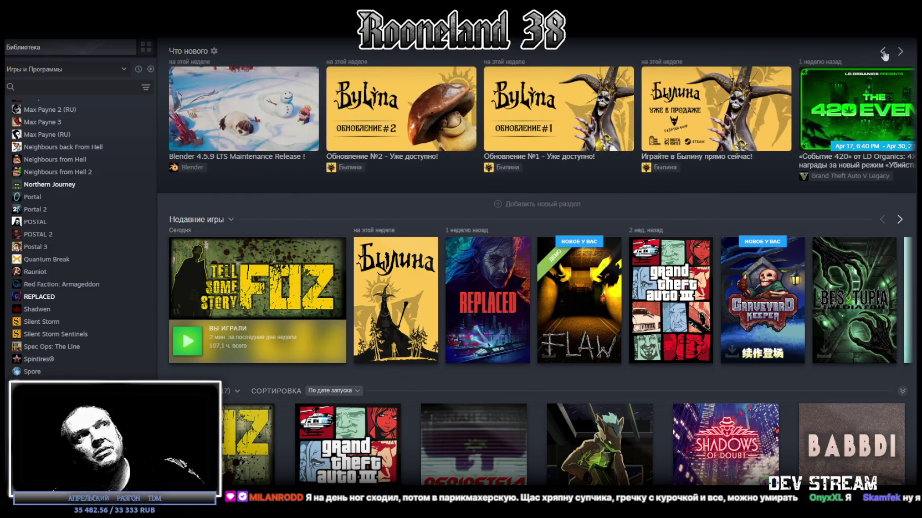
left_click(882, 52)
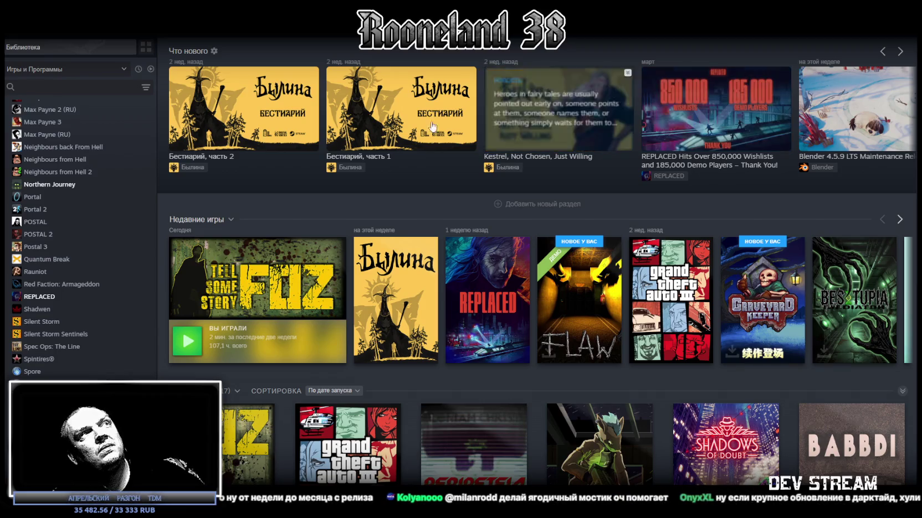
left_click(303, 103)
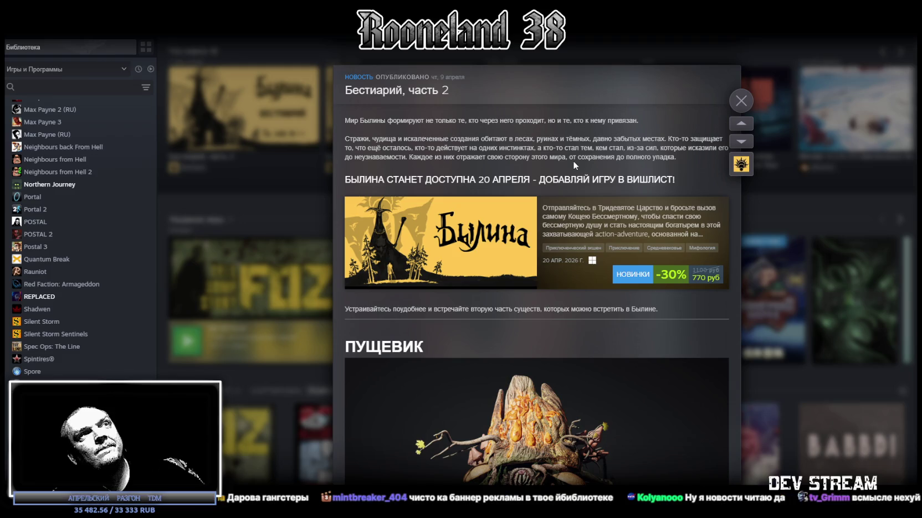
Scroll through the 'Бестиарий, часть 2' post and close it
scroll(573, 161, "down", 3)
scroll(571, 161, "up", 3)
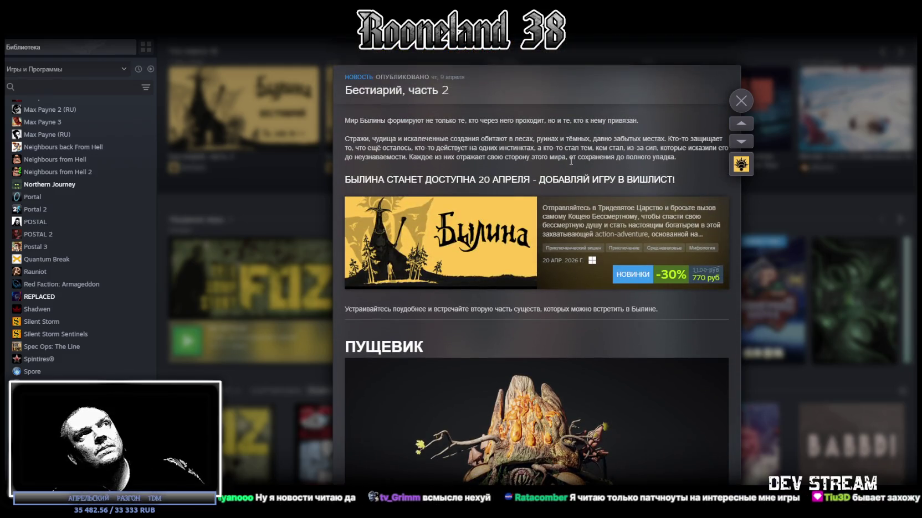
left_click(751, 94)
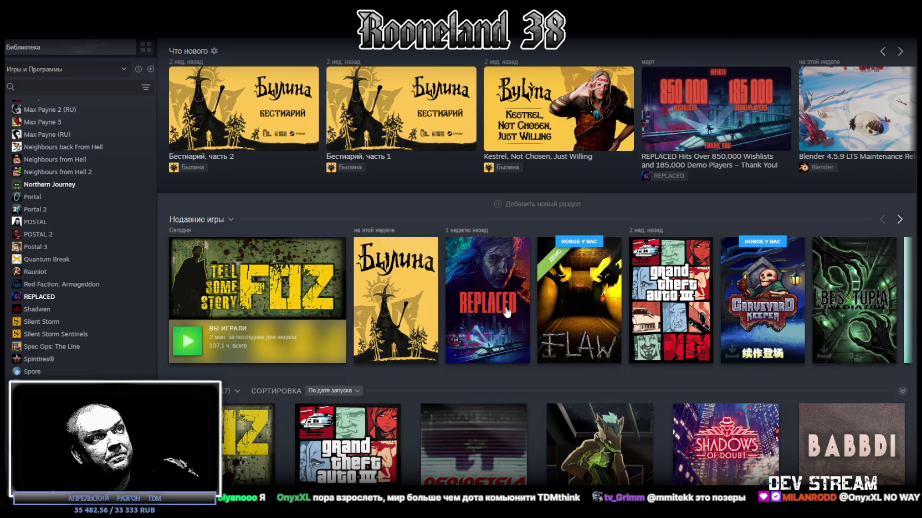
Scroll the Steam page, flip between Blockbench and Steam, and land on the beta decay store page
scroll(598, 438, "down", 3)
scroll(507, 301, "down", 2)
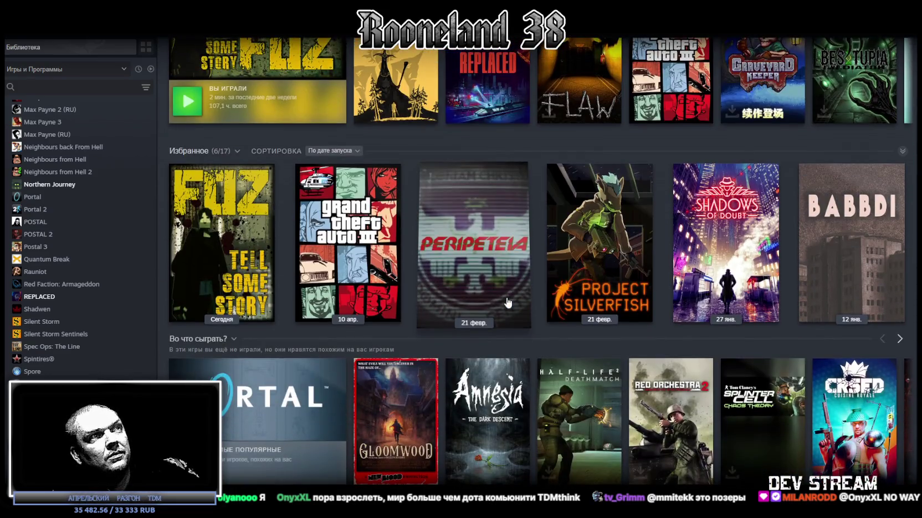
scroll(516, 307, "down", 1)
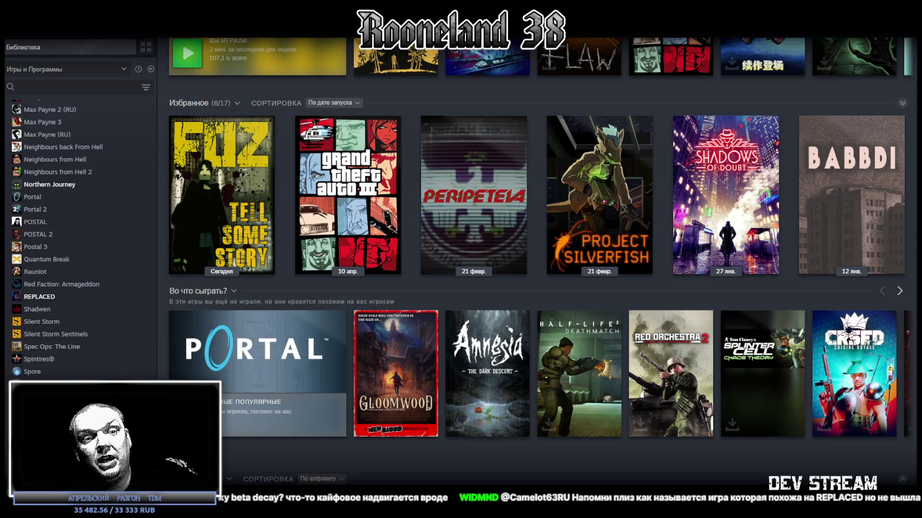
key("alt+Tab")
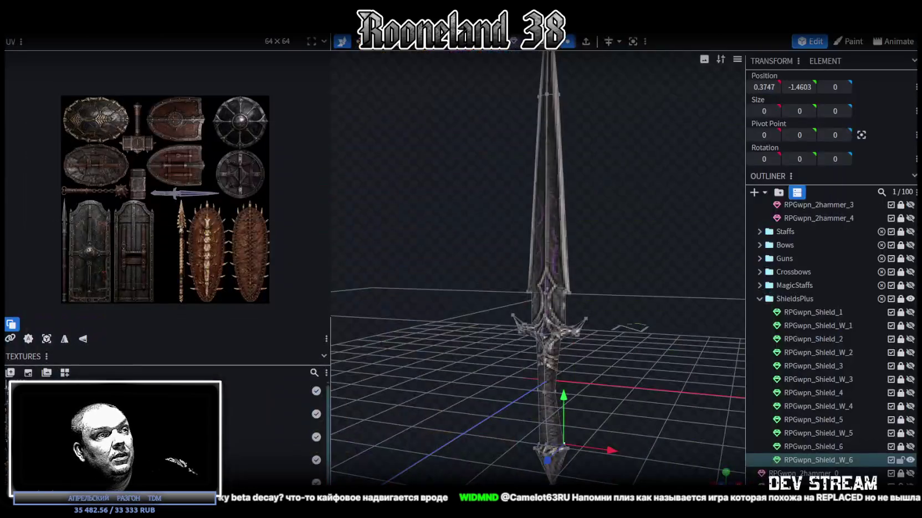
key("alt+Tab")
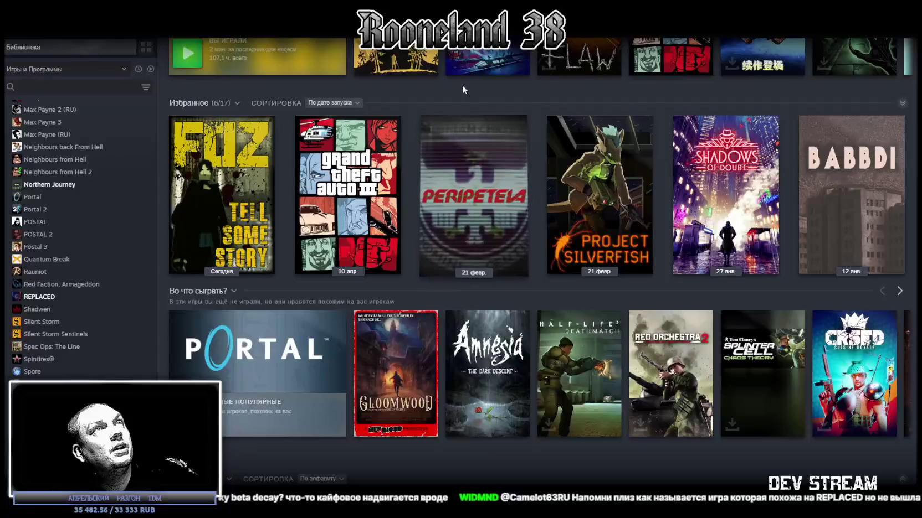
key("alt+Tab")
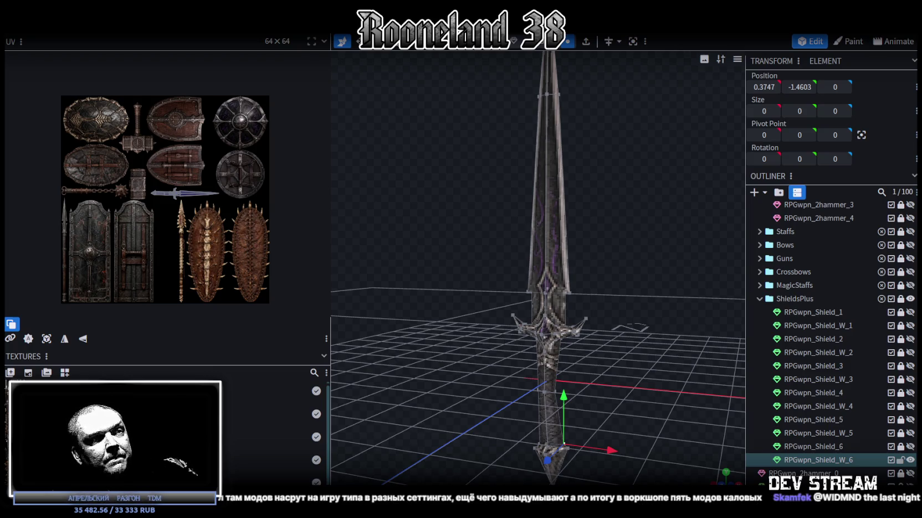
key("alt+Tab")
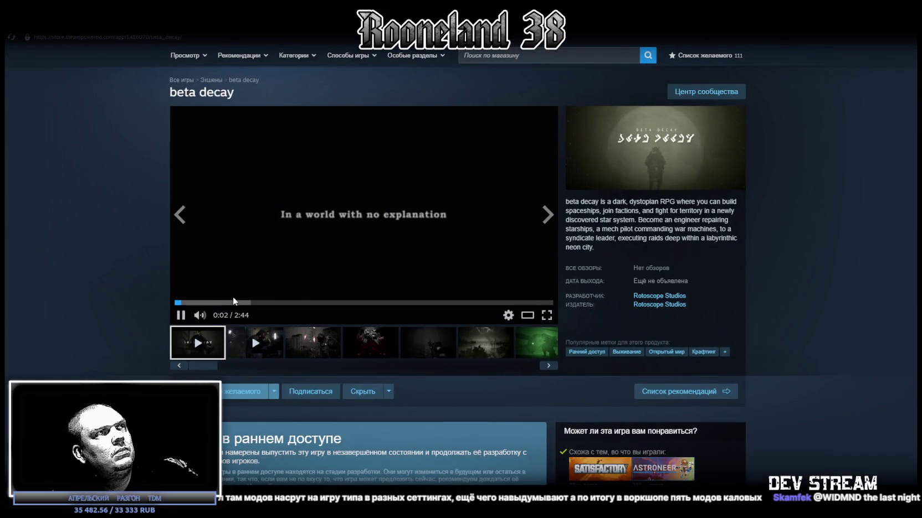
Skip the beta decay trailer ahead to 0:40 and scroll through the store page
left_click(238, 303)
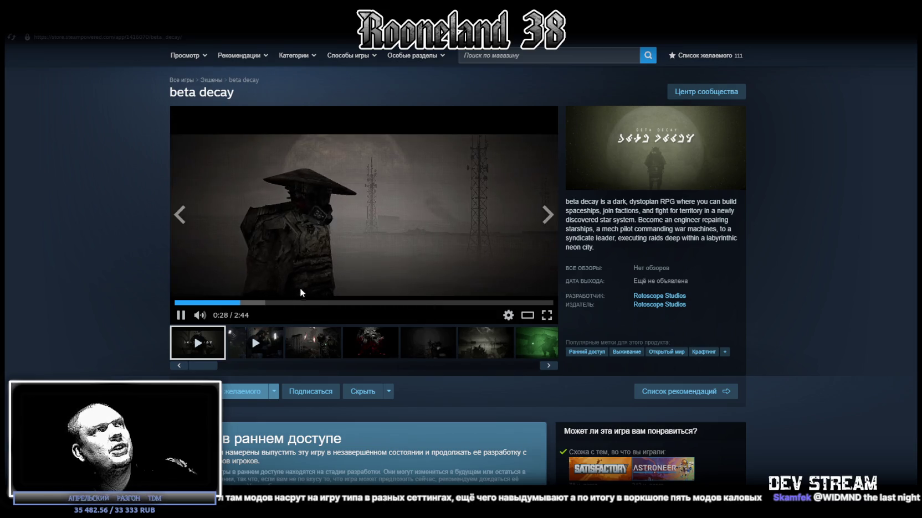
left_click(268, 303)
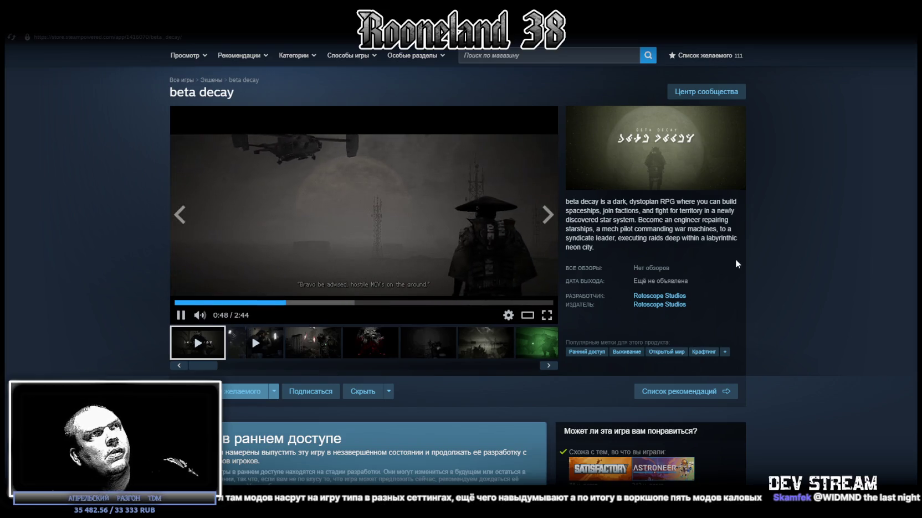
scroll(720, 248, "down", 5)
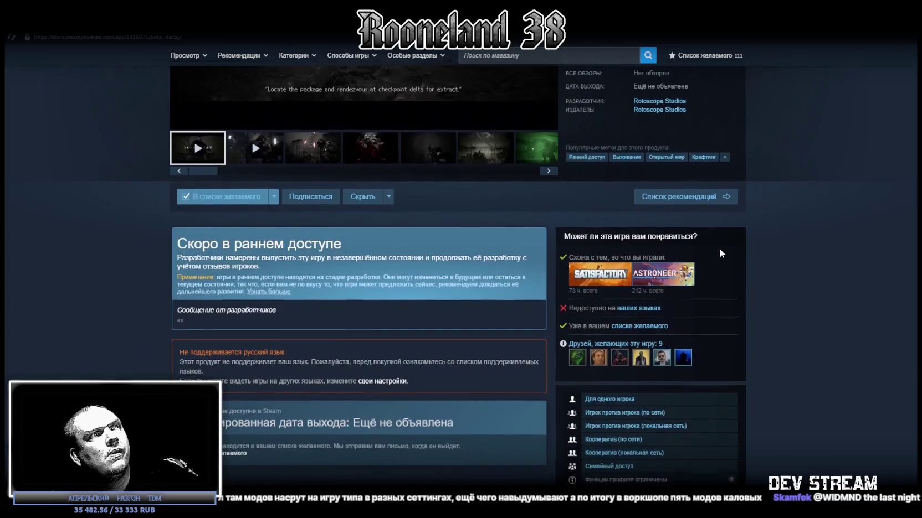
scroll(717, 253, "up", 2)
scroll(251, 95, "up", 1)
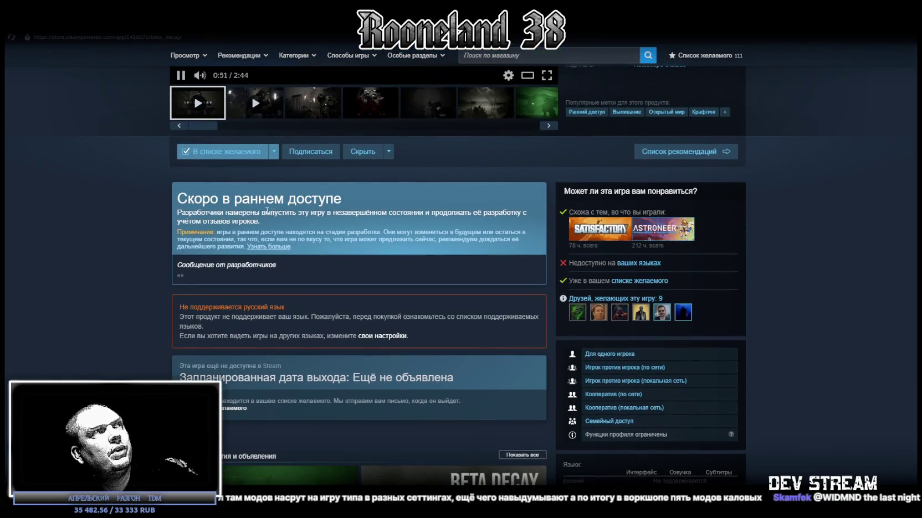
scroll(252, 96, "up", 3)
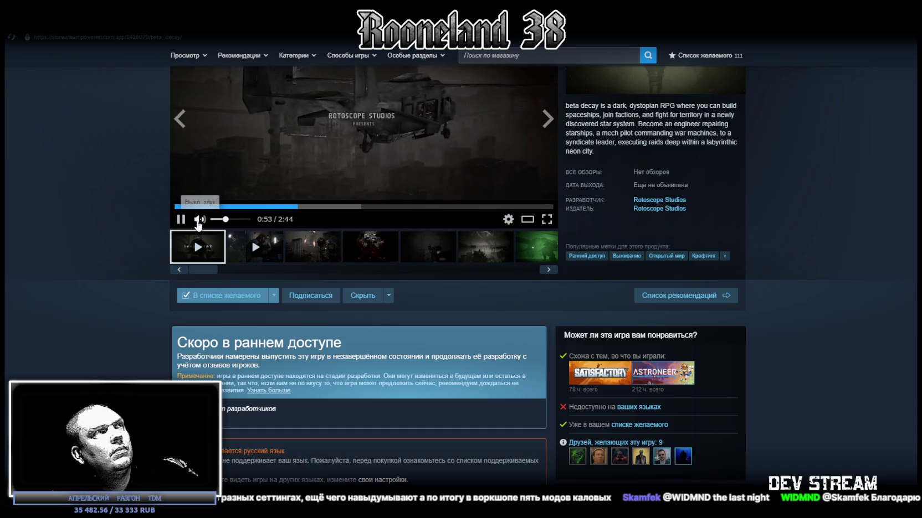
Mute the trailer, scroll the page once more, and return to Blockbench
left_click(199, 219)
scroll(523, 296, "down", 2)
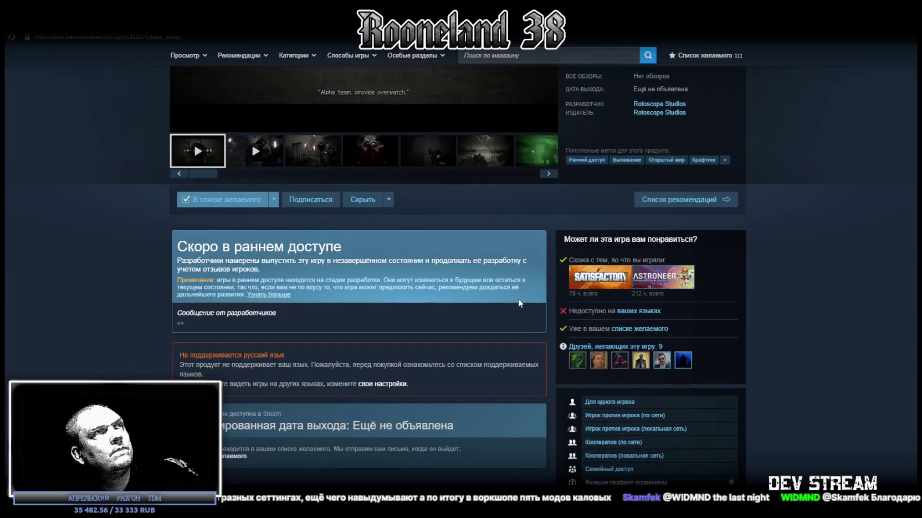
scroll(523, 292, "down", 3)
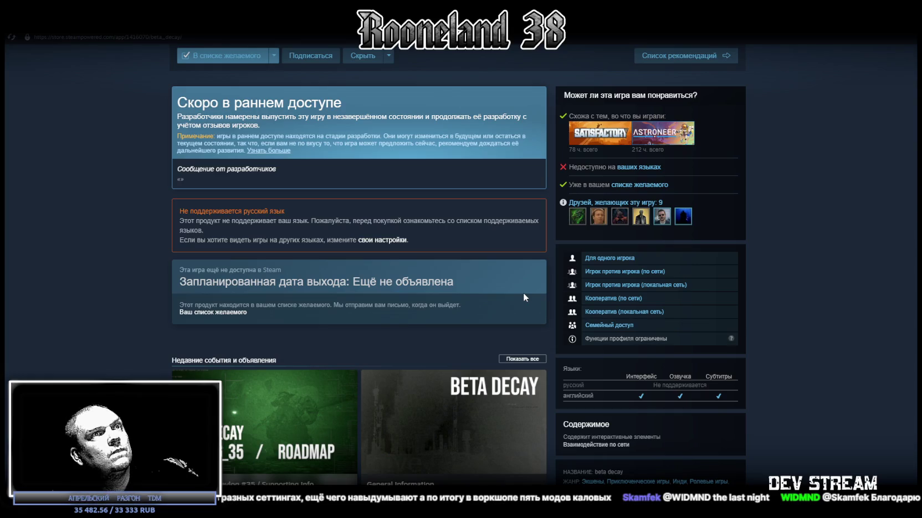
scroll(522, 293, "up", 6)
scroll(512, 285, "up", 1)
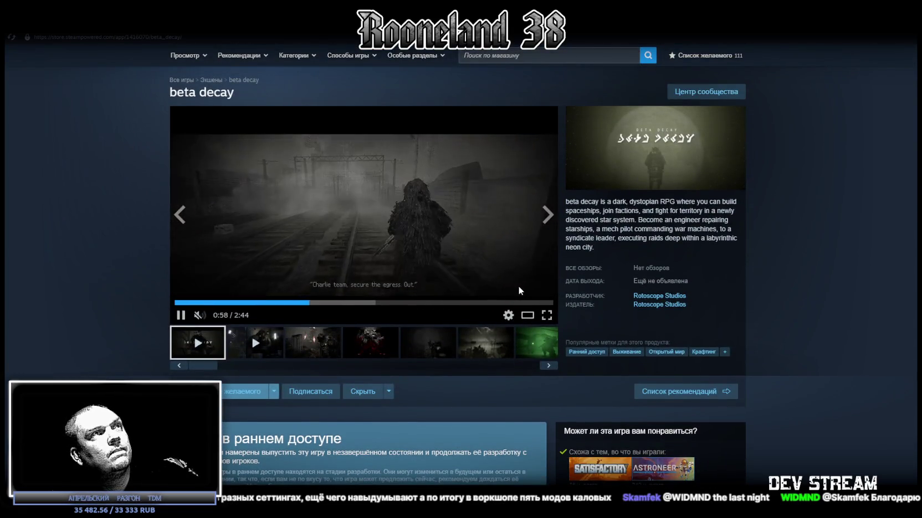
key("alt+Tab")
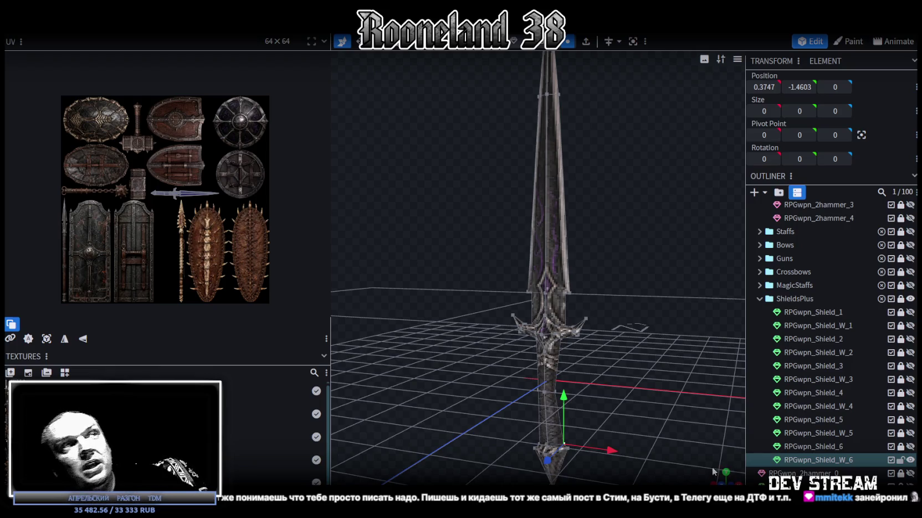
scroll(670, 420, "up", 2)
scroll(684, 436, "up", 3)
left_click_drag(711, 467, 673, 464)
mouse_move(661, 288)
left_mouse_down()
mouse_move(612, 285)
mouse_move(631, 267)
mouse_move(640, 274)
mouse_move(607, 295)
mouse_move(605, 277)
mouse_move(617, 279)
left_mouse_up()
Select the two lower blade corners and scale them outward on X to widen the base
scroll(618, 279, "up", 3)
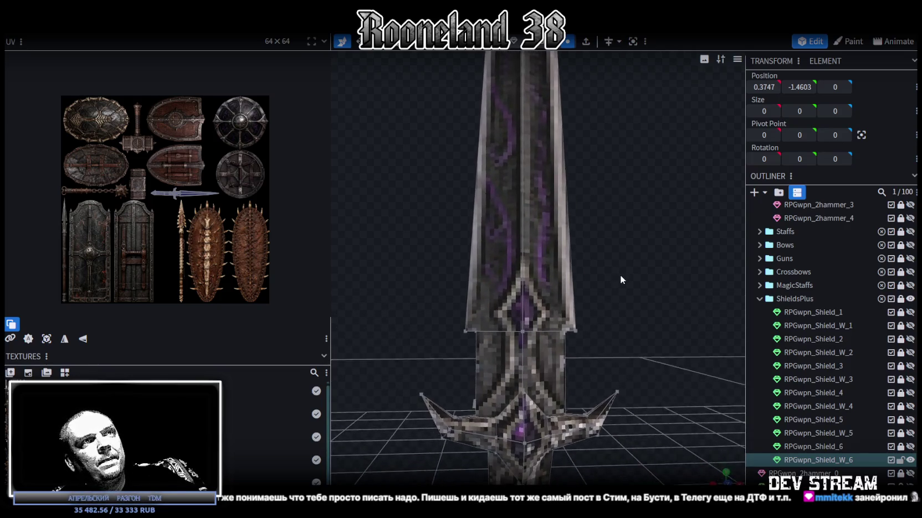
left_click(577, 331)
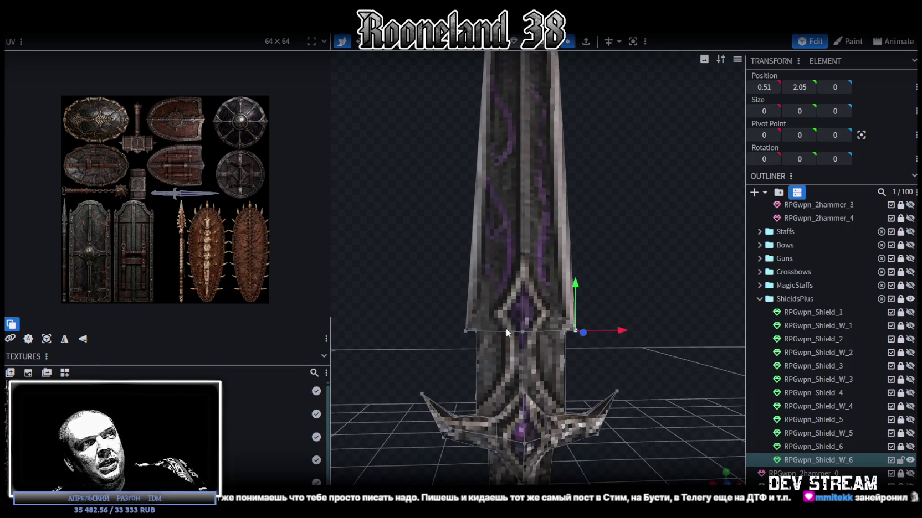
left_click(465, 332, "shift")
key("s")
mouse_move(570, 332)
left_mouse_down()
mouse_move(595, 332)
mouse_move(547, 334)
left_mouse_up()
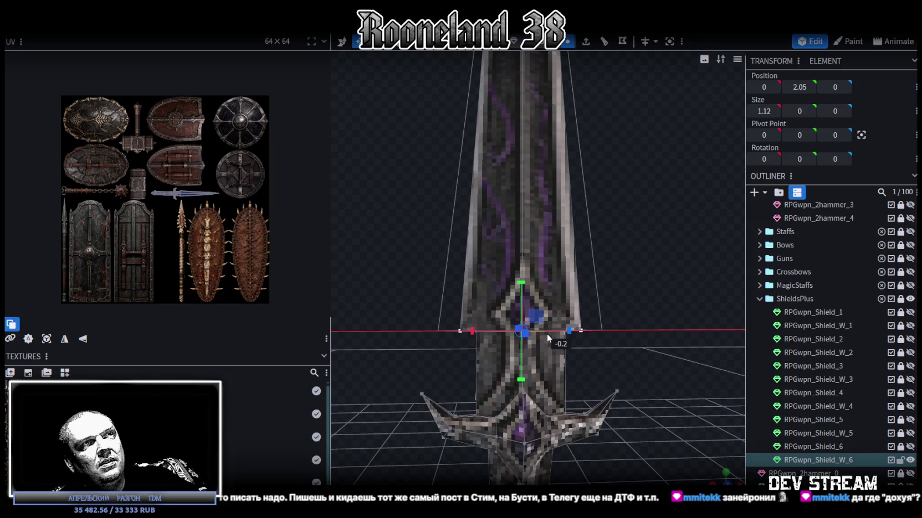
Deselect, orbit to inspect the wider blade from above, and reselect the sword mesh
left_click(651, 352)
left_click_drag(651, 352, 631, 343)
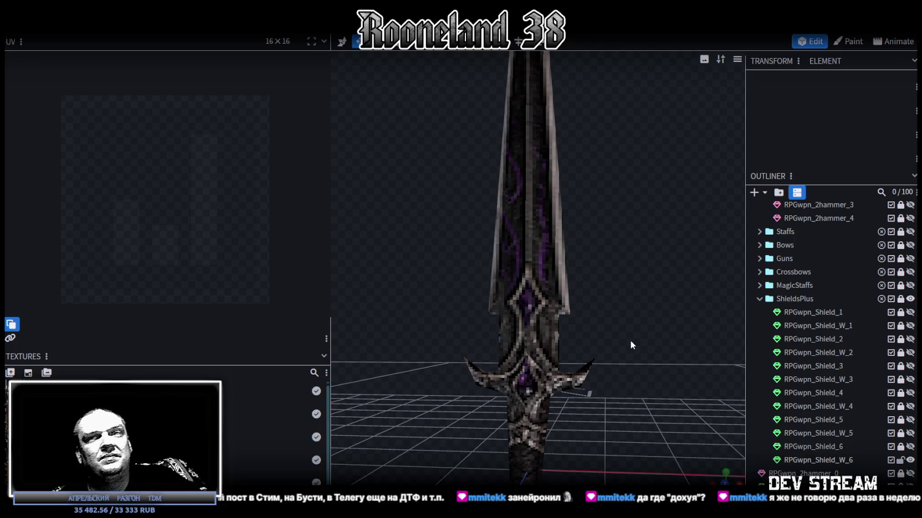
mouse_move(618, 348)
left_mouse_down()
mouse_move(616, 284)
mouse_move(535, 308)
mouse_move(548, 320)
mouse_move(567, 312)
mouse_move(563, 256)
mouse_move(584, 417)
mouse_move(589, 292)
mouse_move(586, 322)
mouse_move(580, 301)
mouse_move(529, 294)
mouse_move(579, 288)
mouse_move(590, 275)
mouse_move(592, 318)
mouse_move(591, 298)
left_mouse_up()
left_click(563, 274)
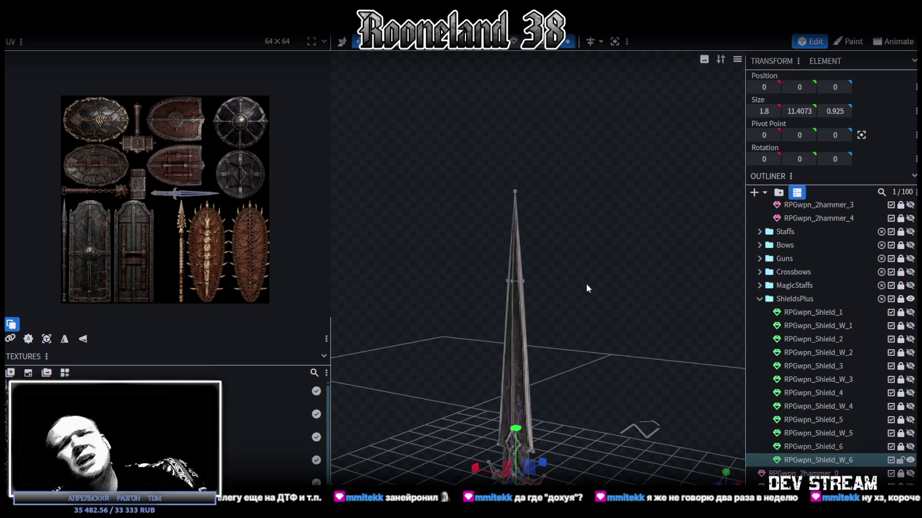
left_click_drag(586, 283, 574, 302)
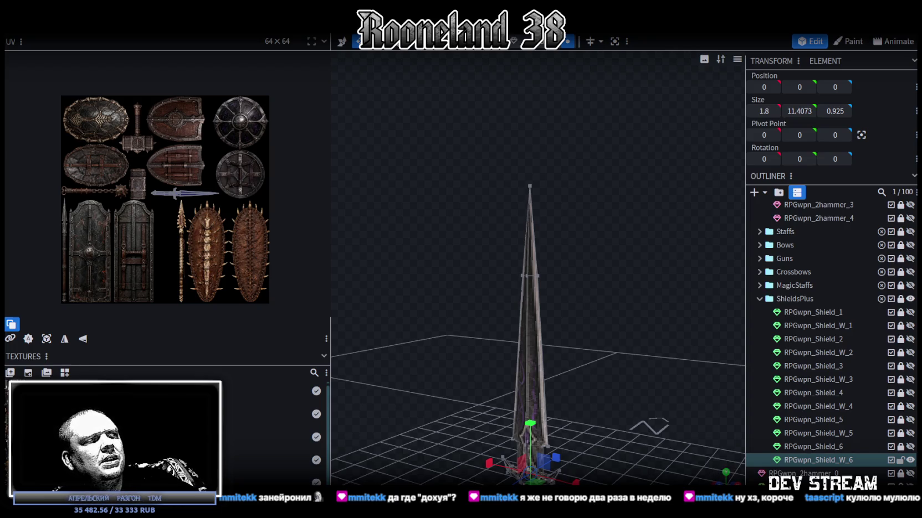
key("alt+Tab")
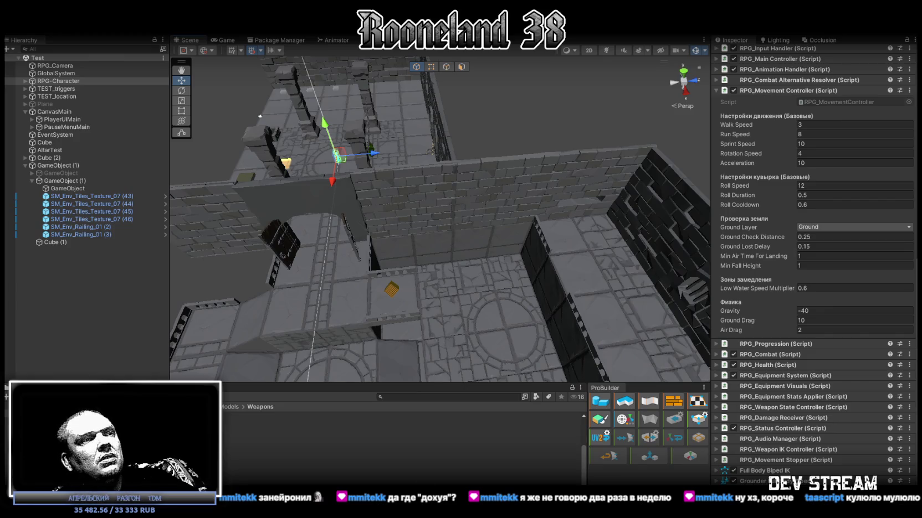
Filter the Steam wishlist by 'las' and open The Last Night's store page
key("alt+Tab")
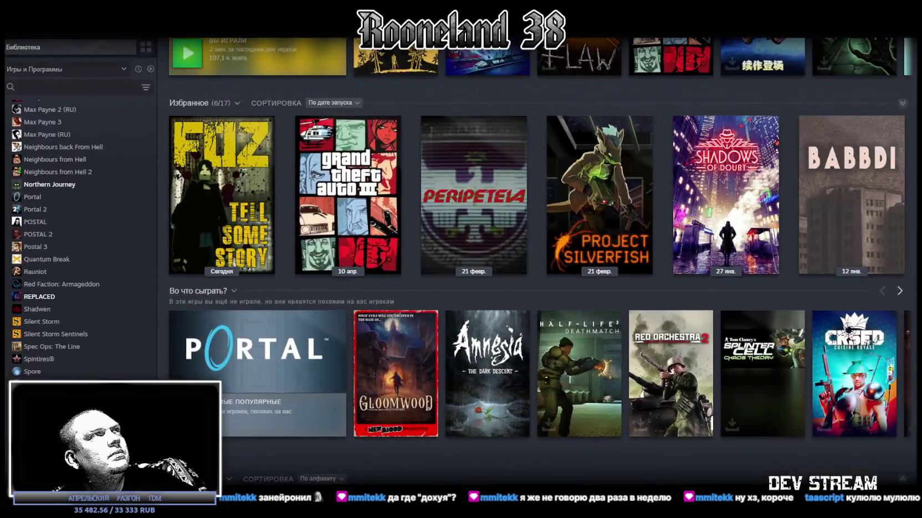
left_click(58, 28)
left_click(701, 55)
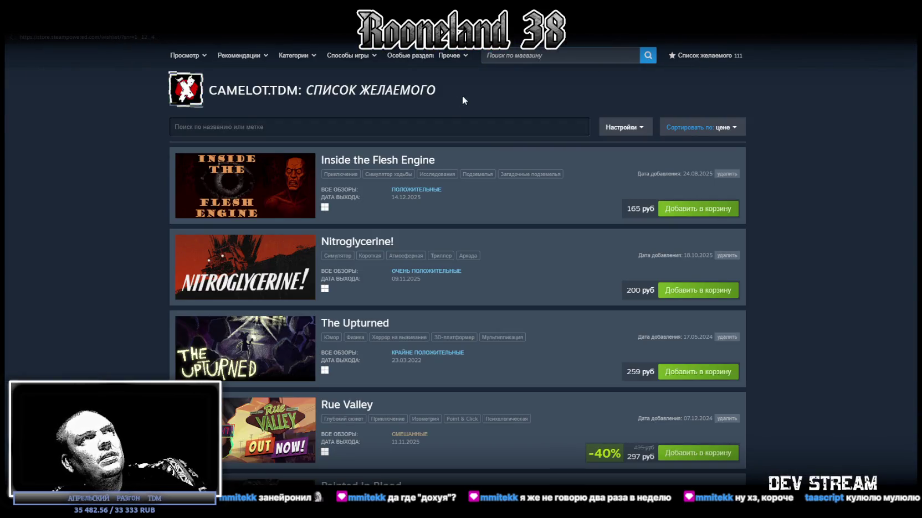
left_click(438, 126)
type("las")
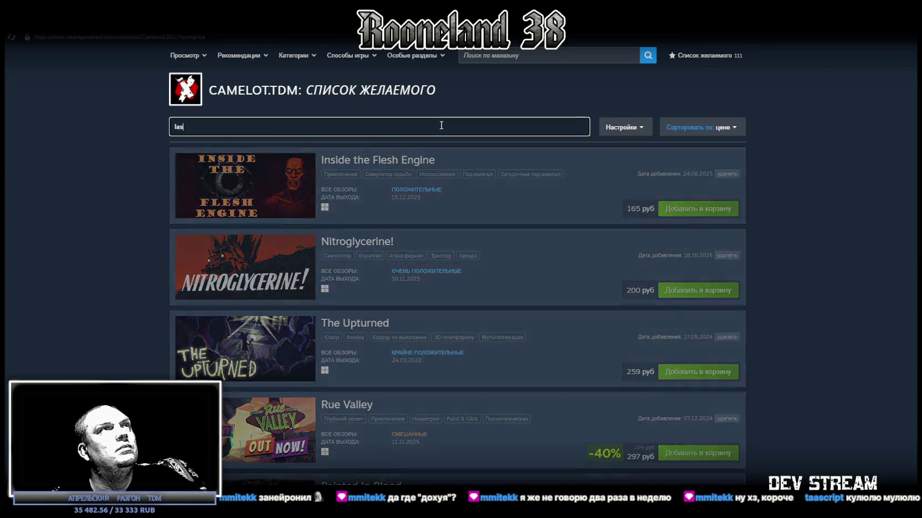
left_click(369, 161)
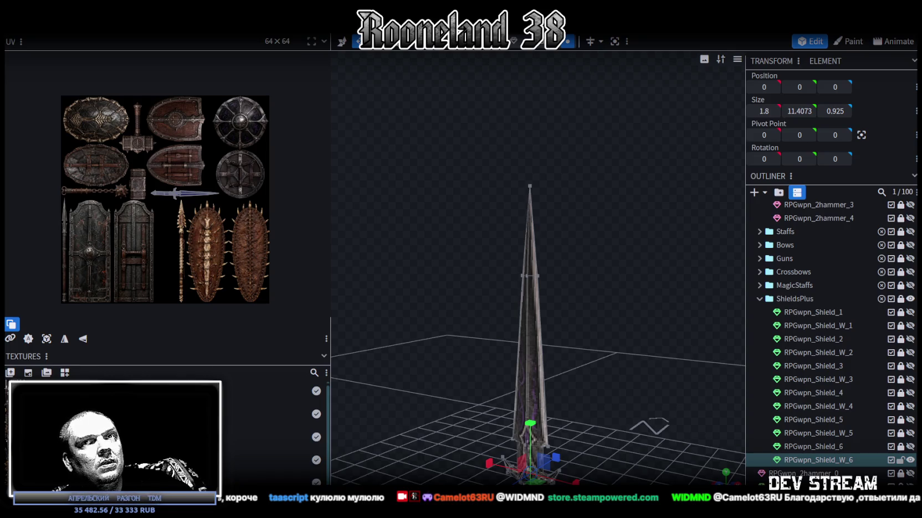
Inspect the sword from several angles and save the project as RPGweapon.bbmodel
scroll(617, 351, "up", 3)
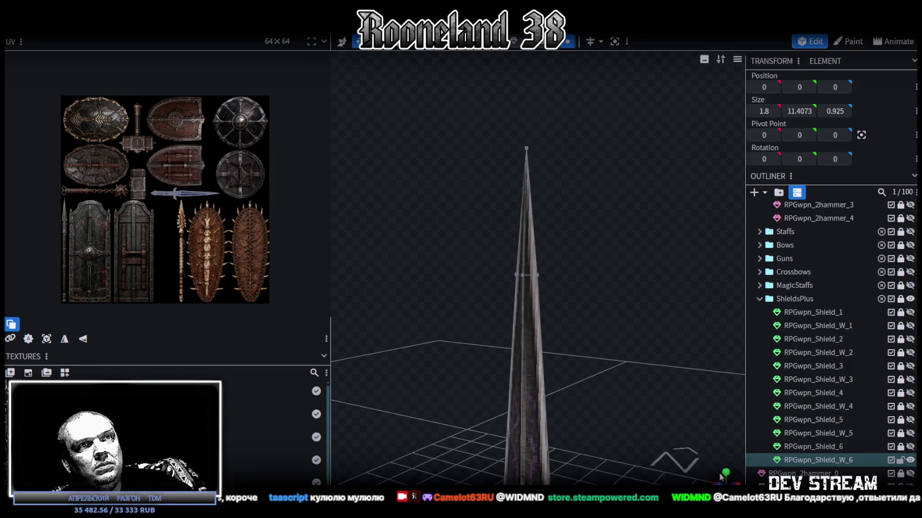
mouse_move(678, 432)
left_mouse_down()
mouse_move(573, 328)
mouse_move(673, 323)
mouse_move(640, 322)
mouse_move(594, 263)
mouse_move(654, 277)
mouse_move(645, 277)
left_mouse_up()
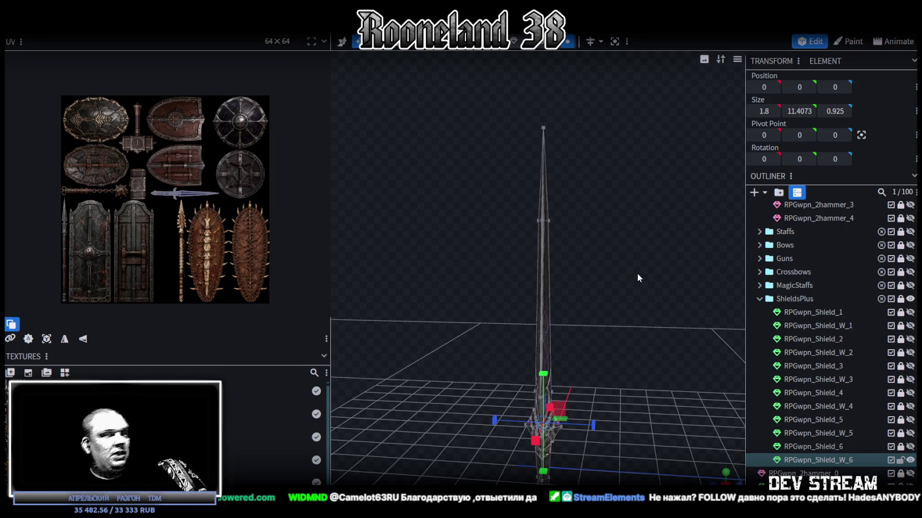
mouse_move(655, 253)
left_mouse_down()
mouse_move(641, 268)
mouse_move(650, 206)
mouse_move(426, 204)
mouse_move(642, 181)
mouse_move(684, 195)
mouse_move(667, 178)
mouse_move(662, 218)
mouse_move(627, 194)
mouse_move(637, 251)
mouse_move(614, 333)
mouse_move(554, 262)
left_mouse_up()
key("ctrl+s")
left_click_drag(559, 298, 565, 255)
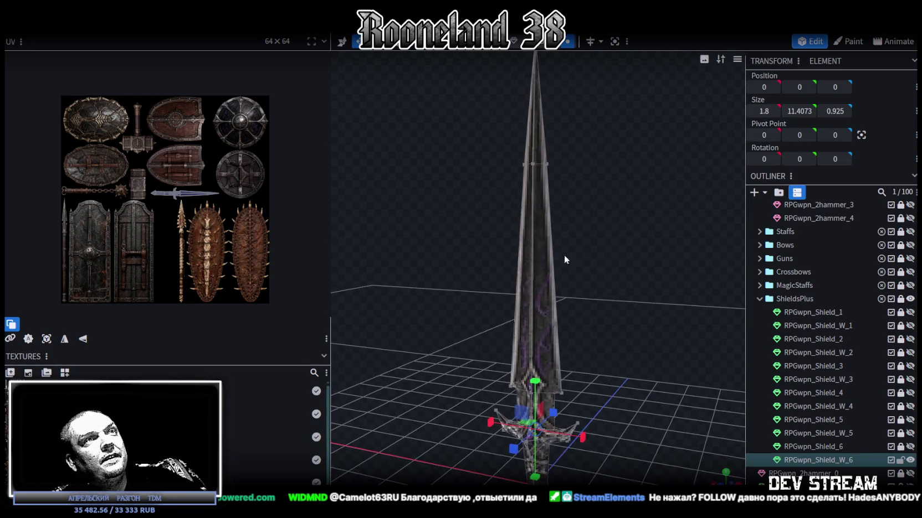
mouse_move(529, 284)
left_mouse_down()
mouse_move(586, 226)
mouse_move(616, 233)
left_mouse_up()
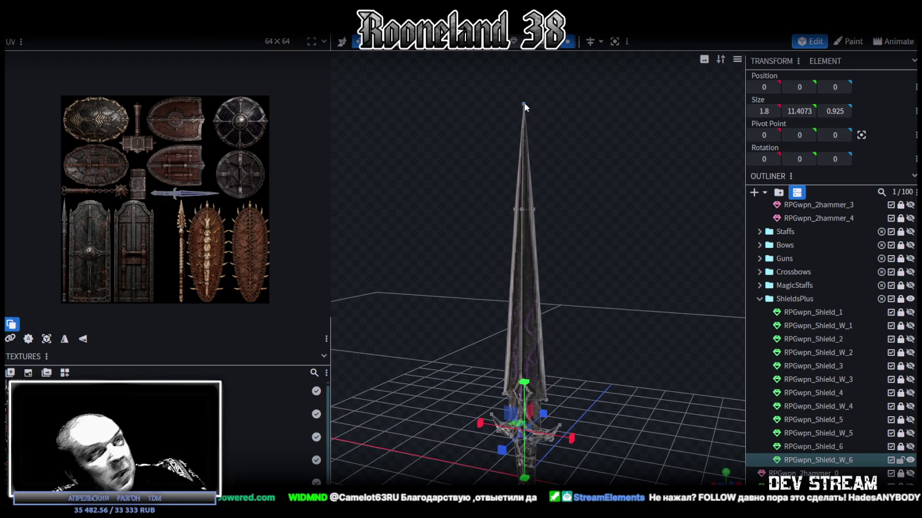
mouse_move(642, 286)
left_mouse_down()
mouse_move(625, 297)
mouse_move(679, 284)
mouse_move(616, 306)
left_mouse_up()
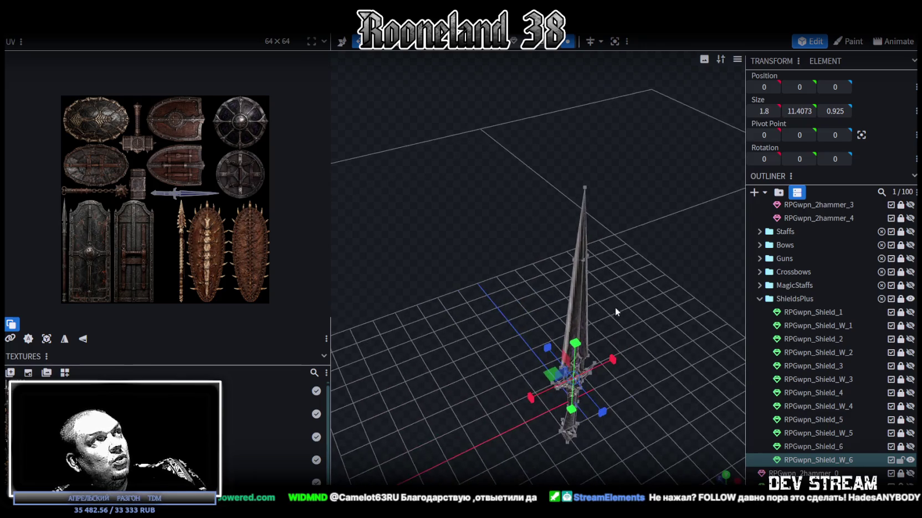
mouse_move(425, 289)
left_mouse_down()
mouse_move(534, 256)
mouse_move(500, 269)
mouse_move(551, 277)
mouse_move(421, 264)
mouse_move(648, 286)
mouse_move(591, 317)
mouse_move(613, 350)
mouse_move(634, 301)
mouse_move(609, 361)
mouse_move(684, 354)
left_mouse_up()
Save again and add a new 16×8×16 cuboid mesh
key("ctrl+s")
left_click(753, 192)
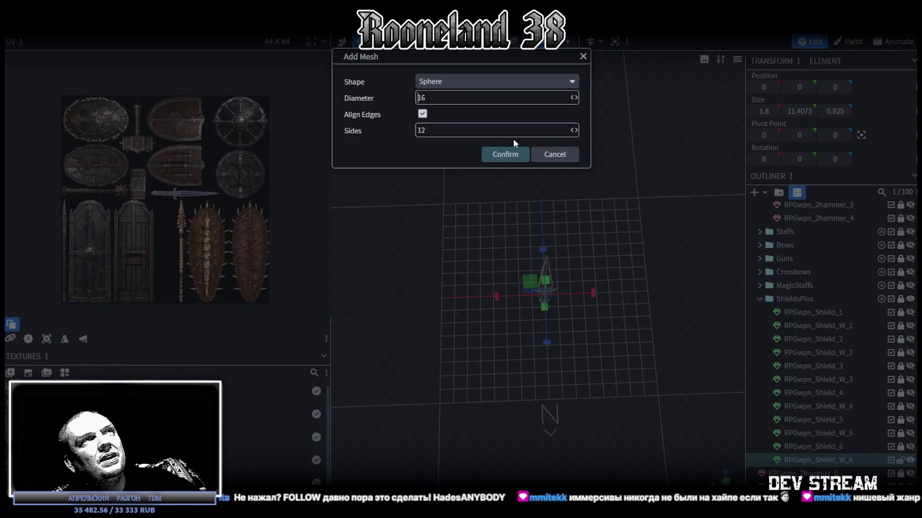
left_click(496, 81)
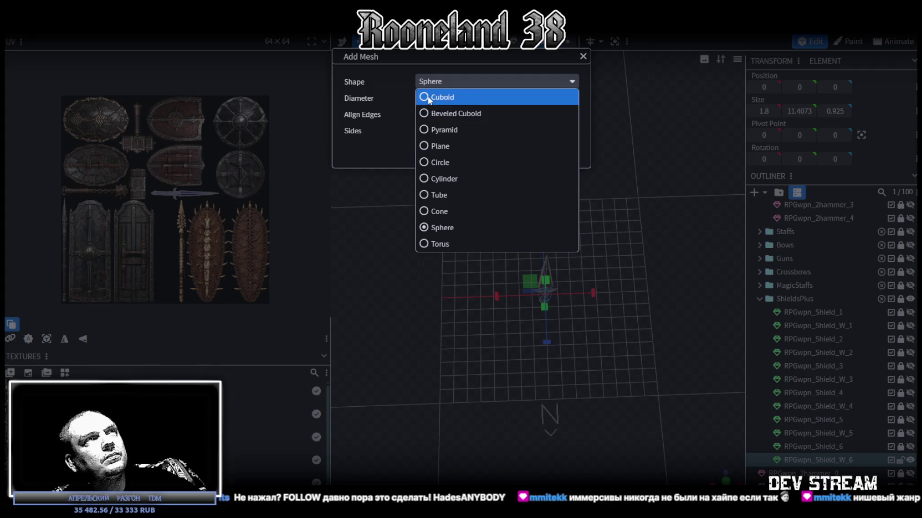
left_click(454, 97)
left_click(509, 138)
Lower the cuboid's top face to flatten it into a 0.5-thick plate
left_click_drag(559, 332, 598, 327)
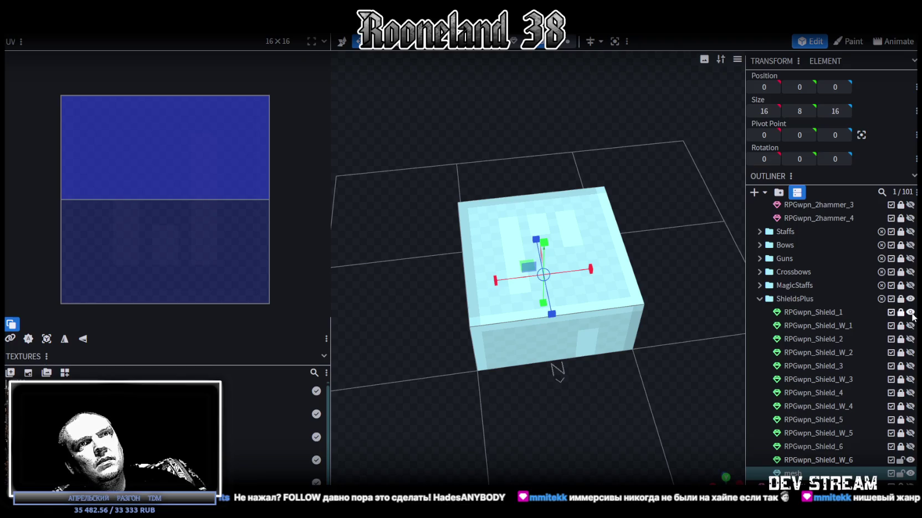
left_click(626, 255)
key("KP_1")
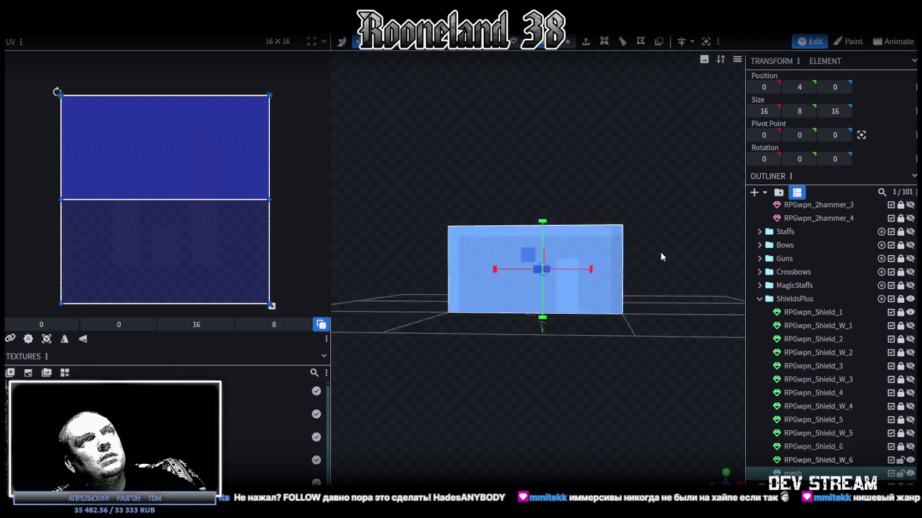
left_click_drag(673, 256, 601, 207)
left_click(605, 210)
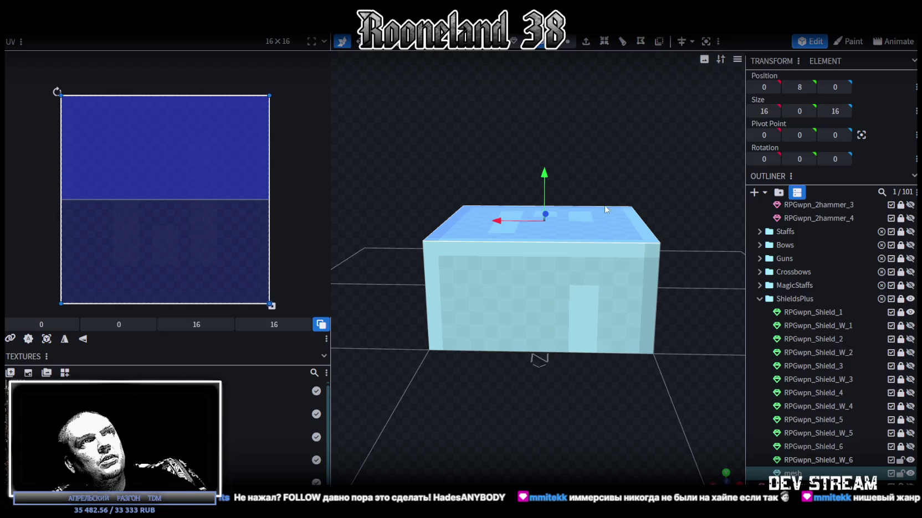
left_click_drag(543, 175, 535, 273)
left_click_drag(535, 270, 546, 264)
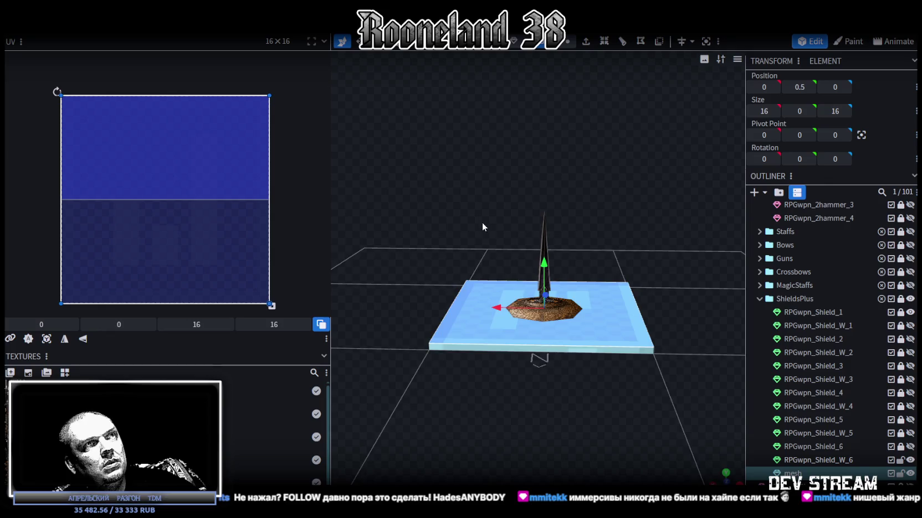
left_click_drag(598, 398, 641, 339)
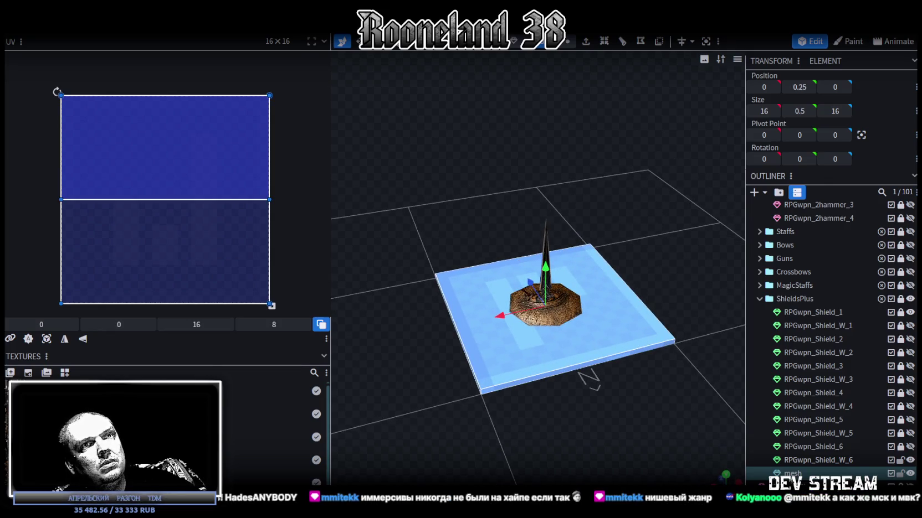
Move the plate into the ShieldsPlus group and apply the weapon texture sheet
right_click(792, 473)
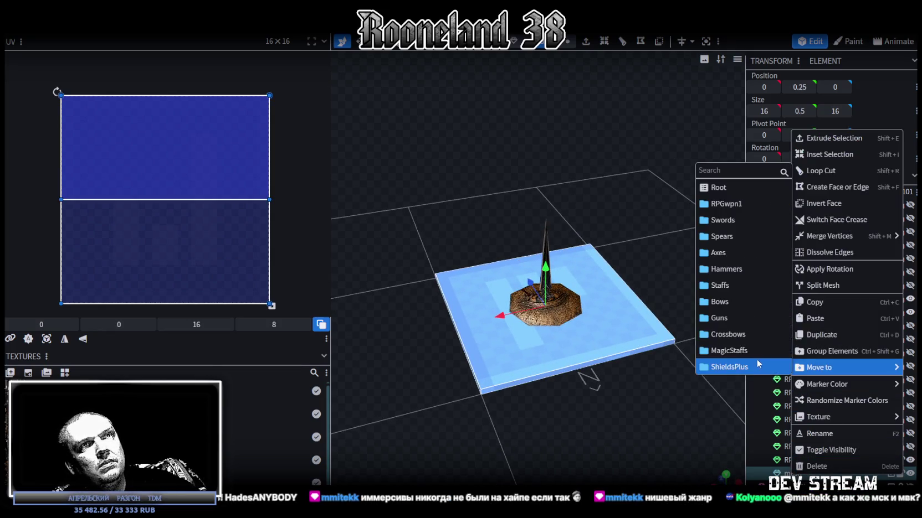
mouse_move(826, 383)
left_click(752, 343)
mouse_move(818, 417)
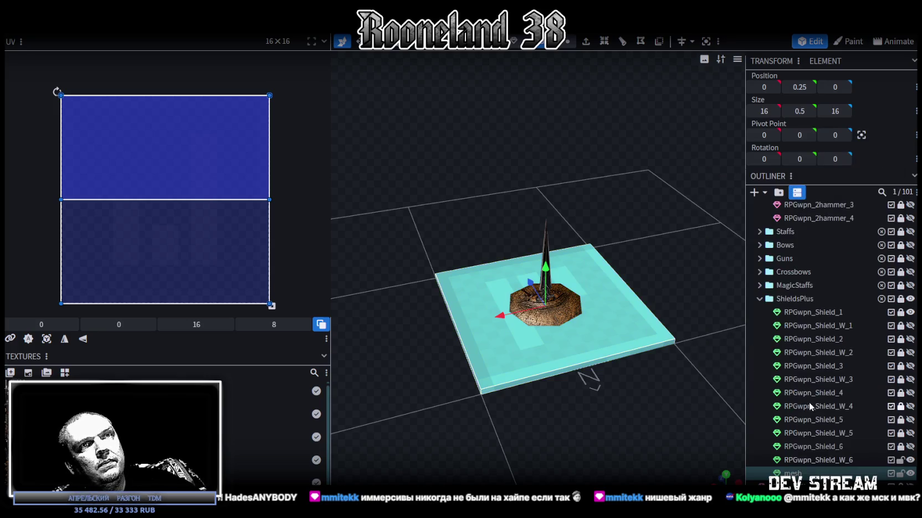
right_click(786, 472)
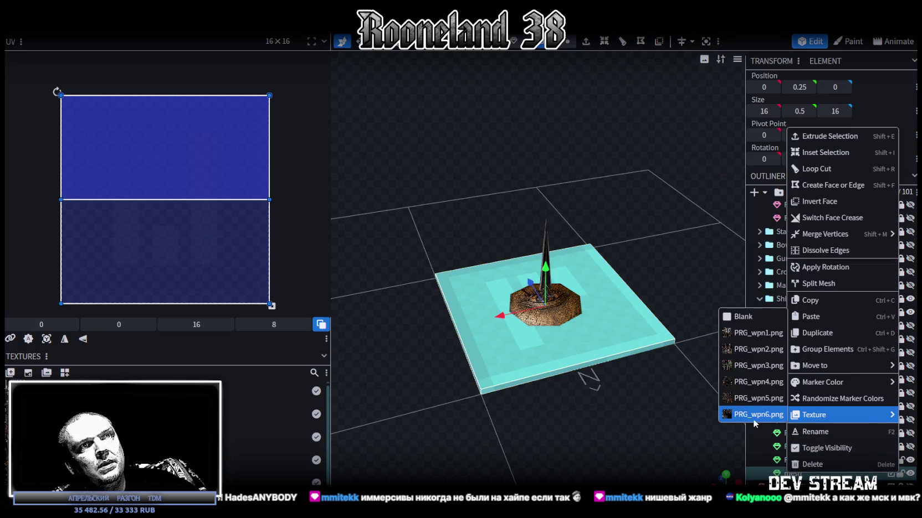
left_click(757, 397)
mouse_move(599, 394)
left_mouse_down()
mouse_move(572, 435)
mouse_move(636, 328)
mouse_move(653, 384)
mouse_move(641, 369)
mouse_move(577, 415)
mouse_move(611, 299)
mouse_move(525, 312)
mouse_move(665, 319)
left_mouse_up()
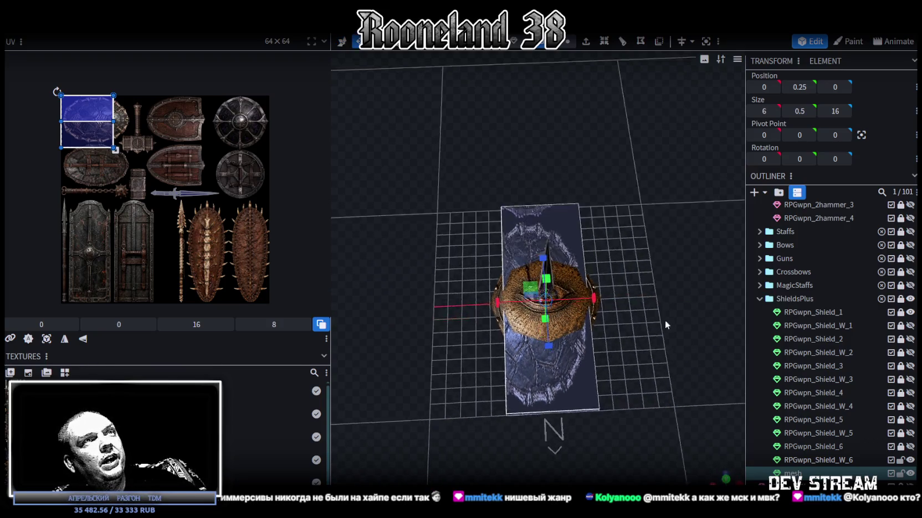
Widen the shield plate to 7 units along X
scroll(659, 319, "up", 2)
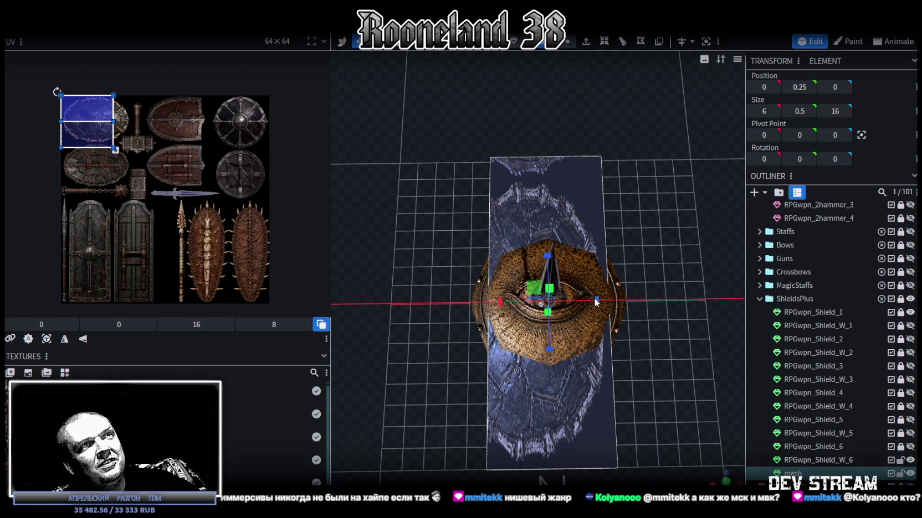
mouse_move(603, 303)
left_mouse_down()
mouse_move(613, 302)
mouse_move(593, 302)
mouse_move(652, 330)
left_mouse_up()
key("KP_8")
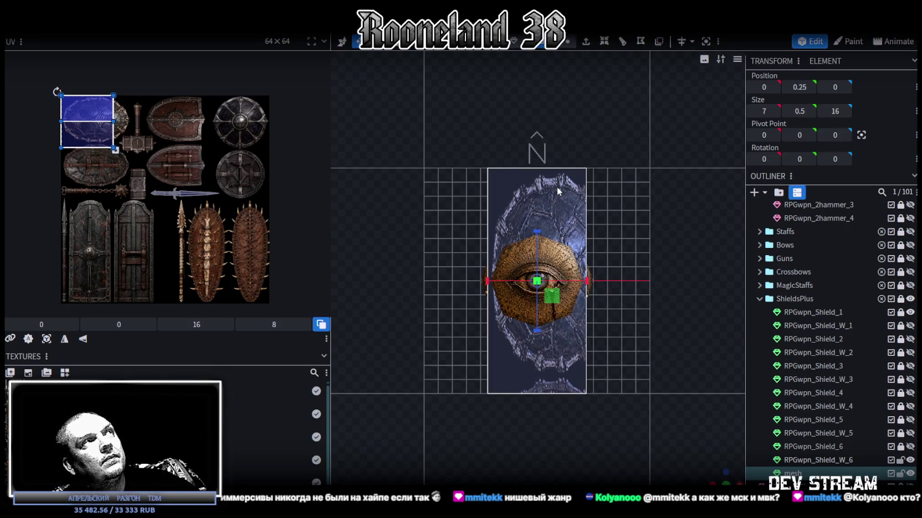
Fit the plate's UV box and move it onto the tall riveted shield in the atlas
left_click(47, 339)
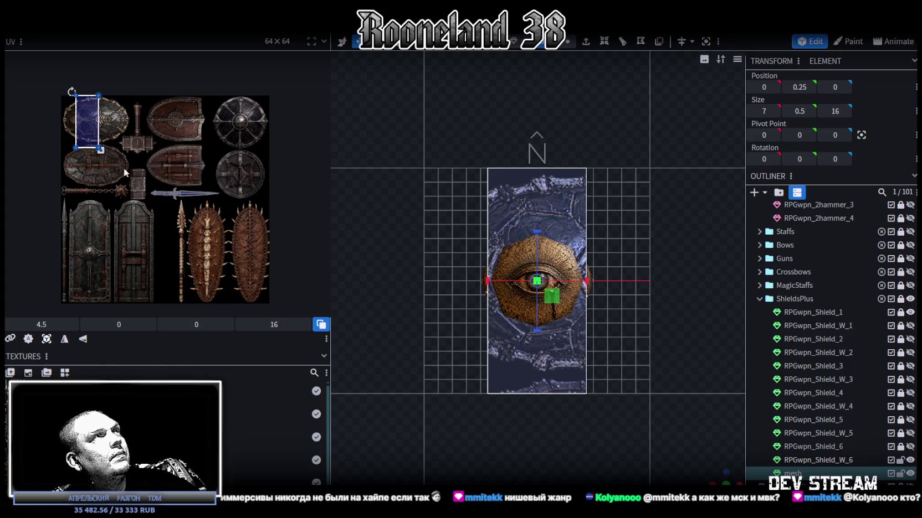
left_click_drag(93, 125, 87, 222)
scroll(89, 222, "up", 2)
scroll(89, 223, "up", 2)
scroll(88, 223, "up", 1)
scroll(88, 223, "up", 2)
scroll(163, 204, "up", 2)
left_click_drag(162, 203, 162, 203)
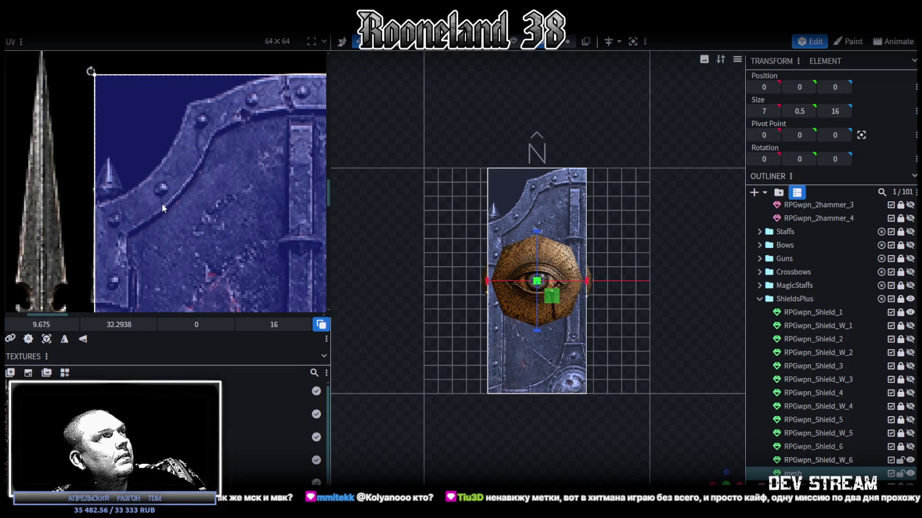
Enlarge the UV box until it covers the entire riveted shield texture
scroll(162, 203, "down", 3)
scroll(156, 222, "down", 3)
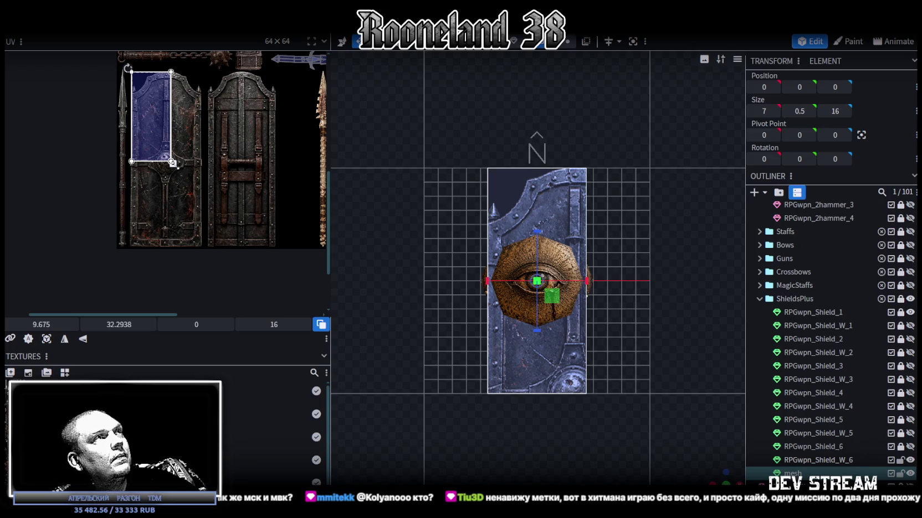
left_click_drag(172, 163, 204, 242)
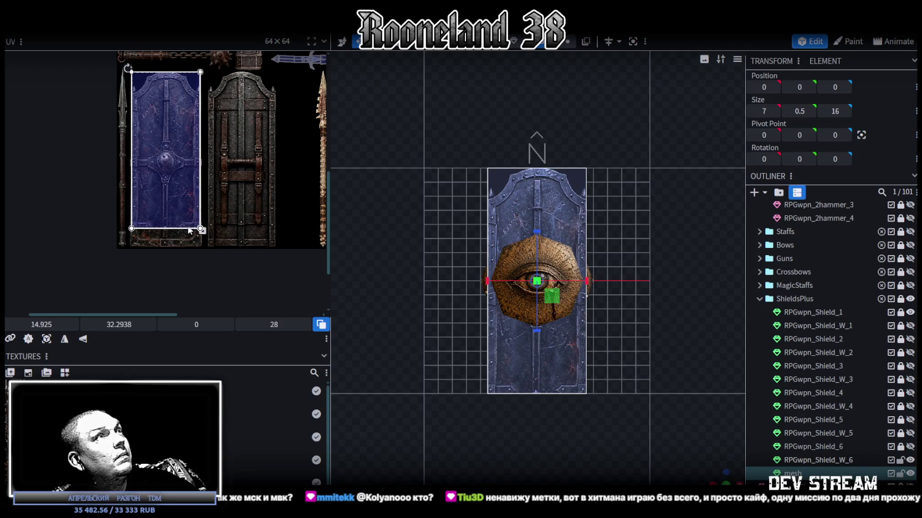
scroll(181, 216, "up", 2)
scroll(181, 219, "up", 2)
scroll(222, 153, "up", 2)
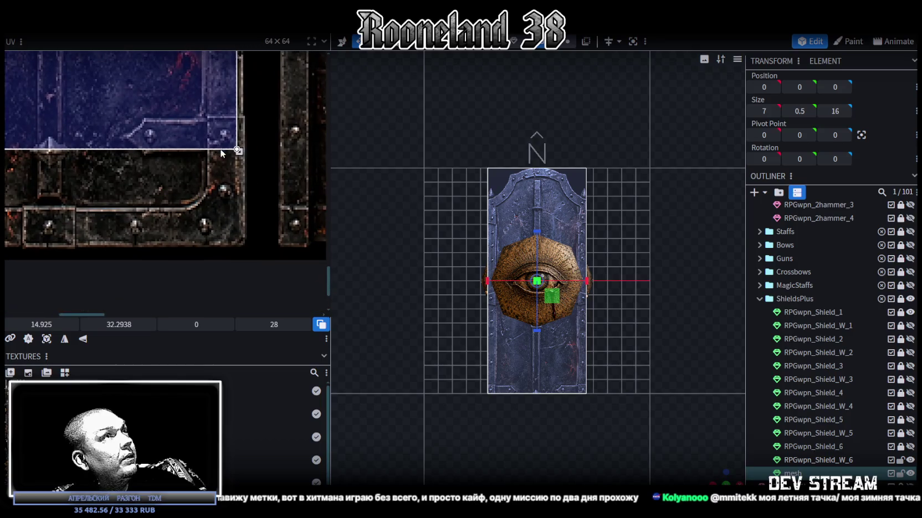
left_click_drag(237, 150, 245, 248)
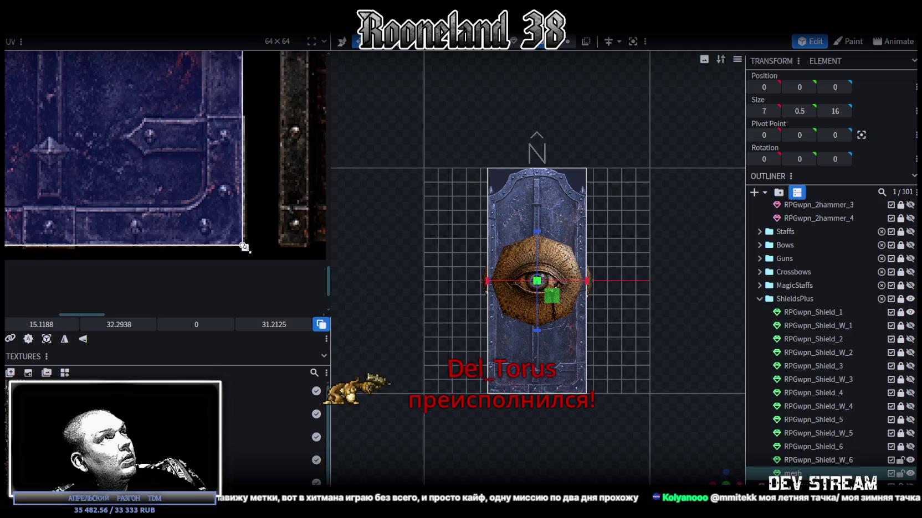
left_click_drag(244, 248, 243, 249)
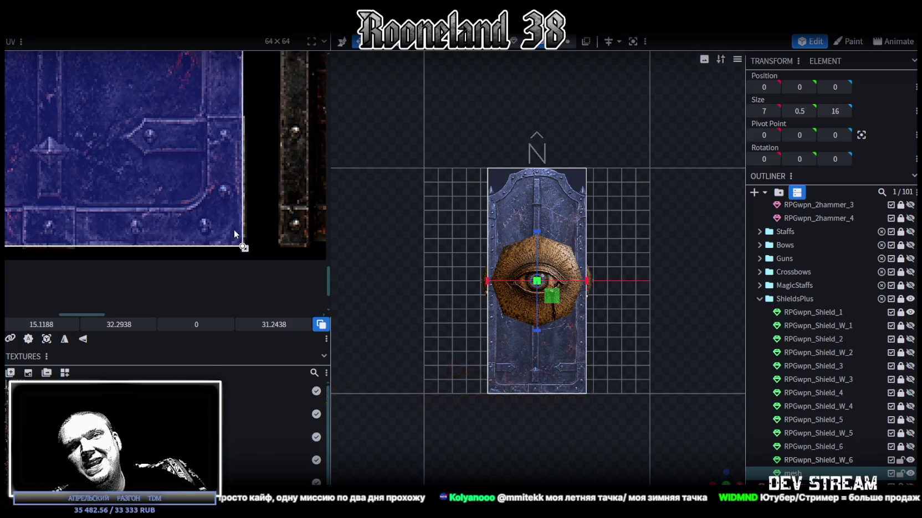
scroll(174, 194, "down", 2)
scroll(540, 165, "up", 2)
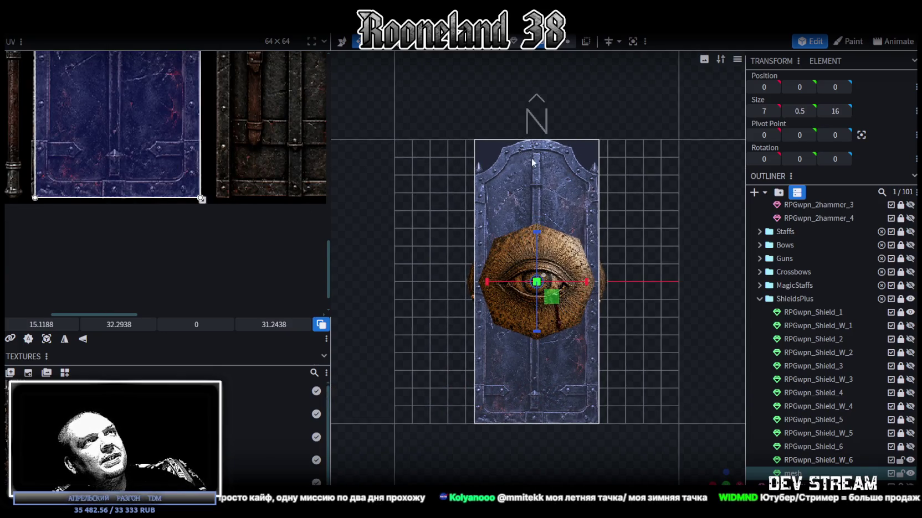
Lengthen the shield plate along Z from 16 to 18 units
left_click(566, 195)
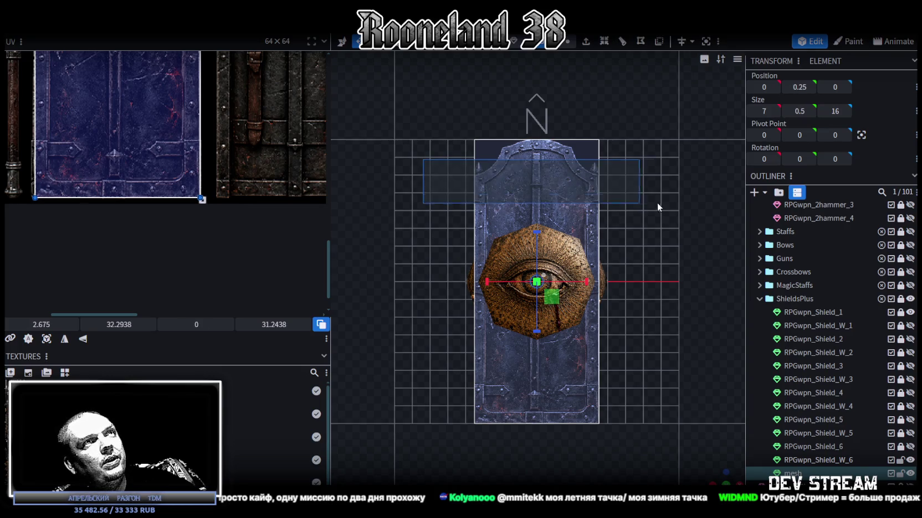
left_click_drag(538, 235, 539, 222)
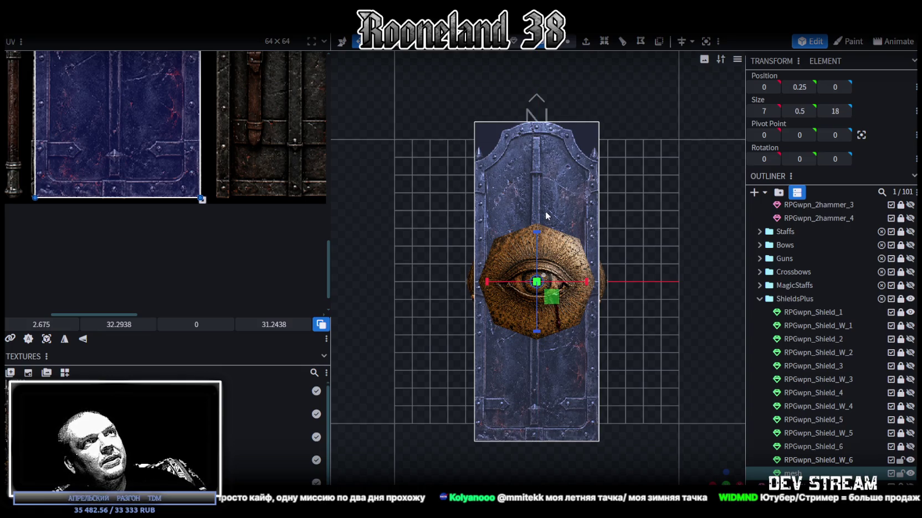
scroll(146, 114, "down", 3)
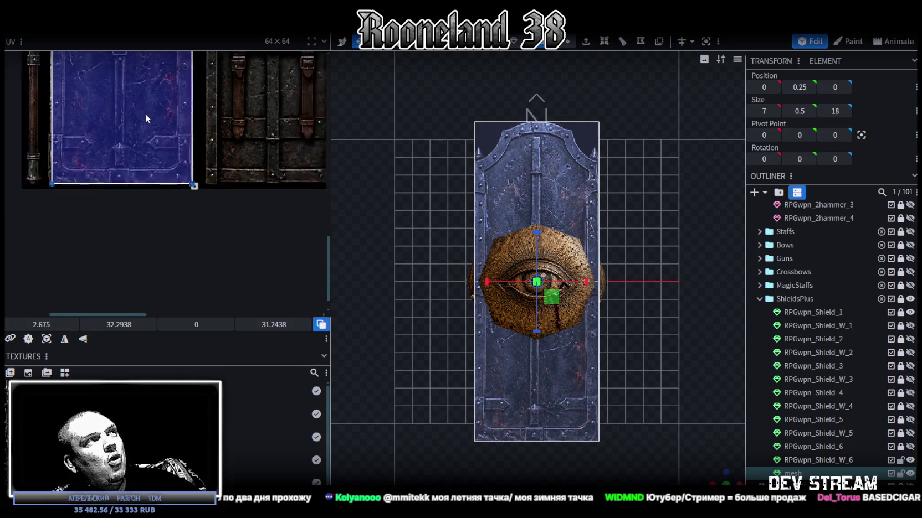
scroll(184, 108, "down", 2)
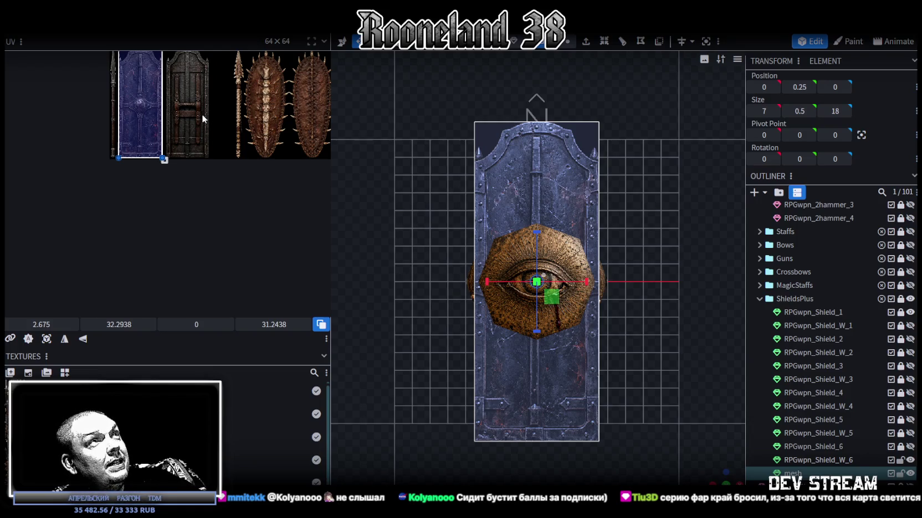
scroll(460, 164, "up", 1)
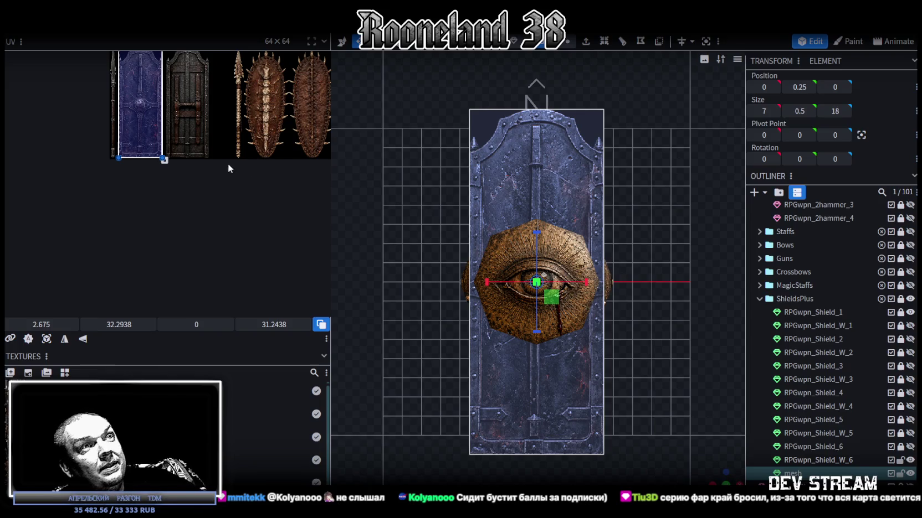
scroll(229, 166, "up", 2)
scroll(209, 170, "up", 2)
scroll(627, 268, "up", 1)
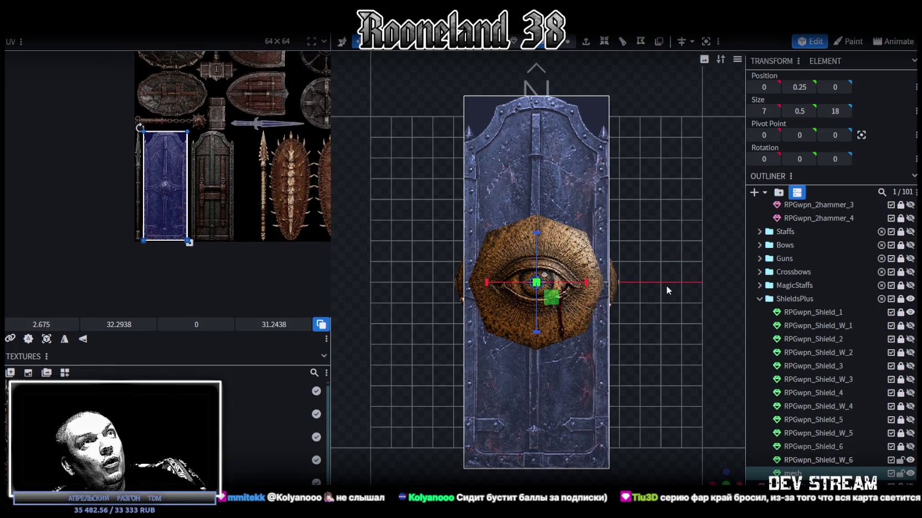
left_click_drag(674, 298, 657, 290)
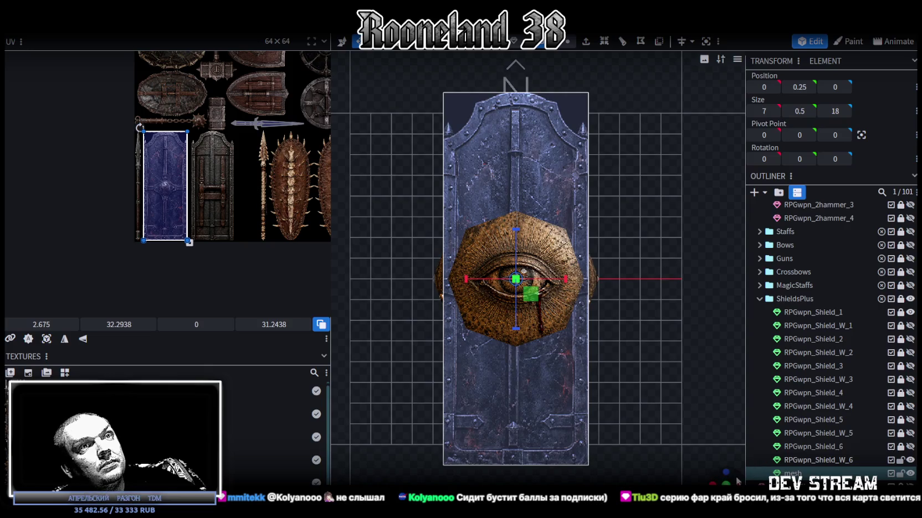
left_click_drag(657, 290, 530, 333)
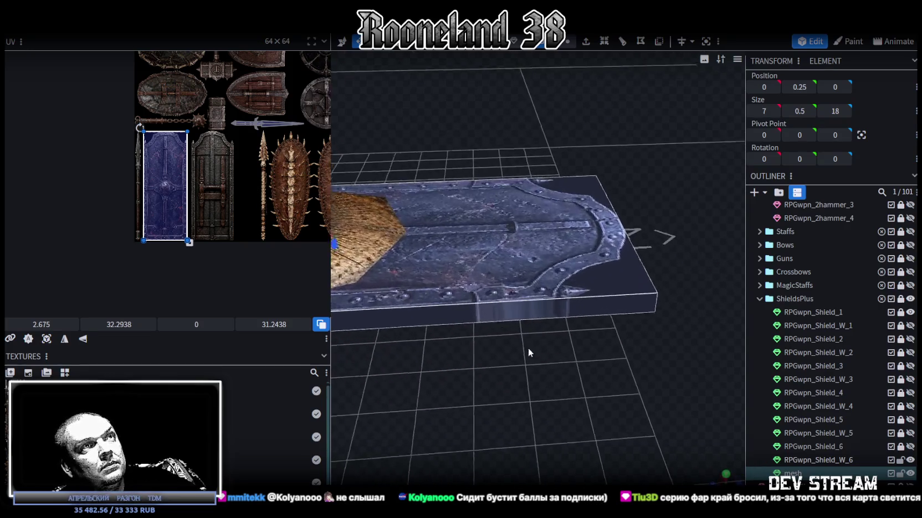
Add a loop cut across the shield, sliding its offset to about 15.8
scroll(527, 348, "up", 3)
left_click(567, 302)
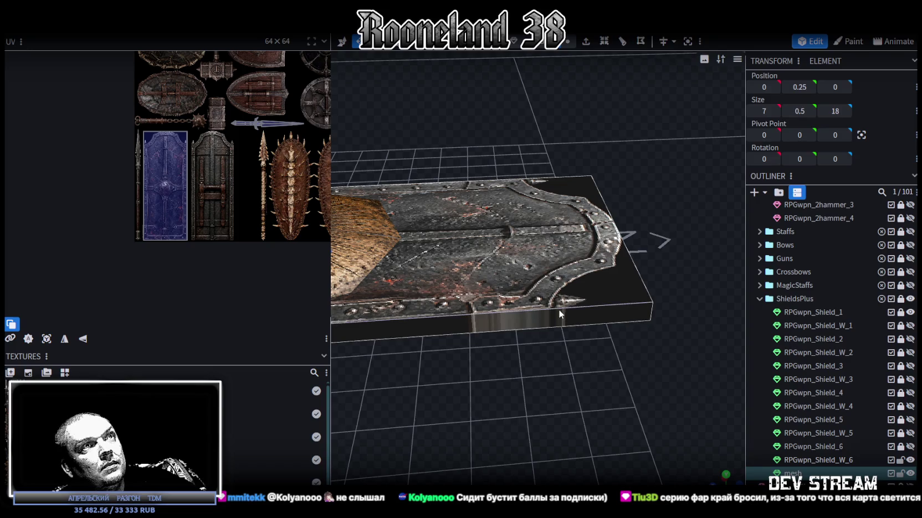
left_click(605, 42)
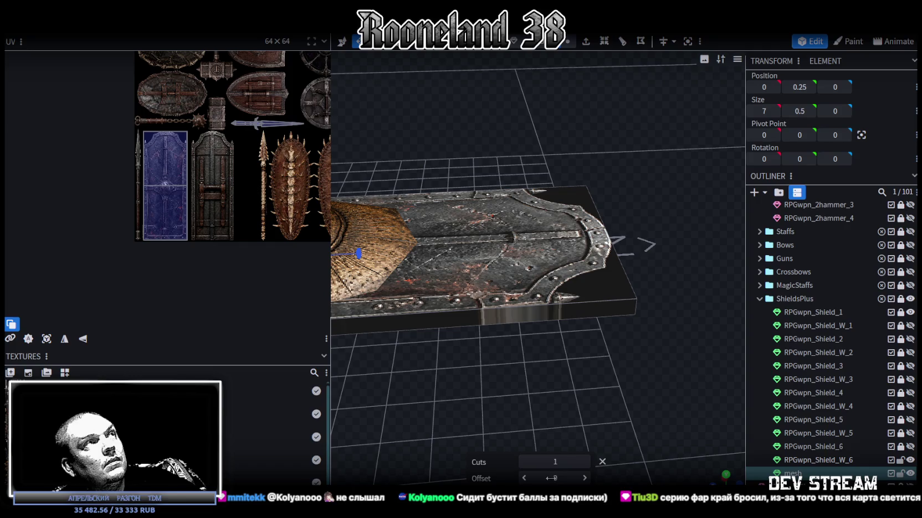
left_click_drag(551, 478, 584, 478)
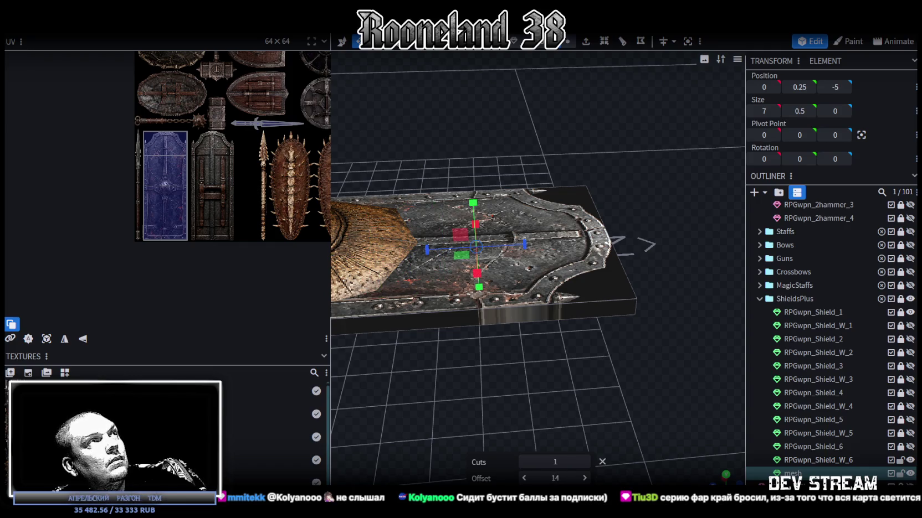
left_click(584, 478)
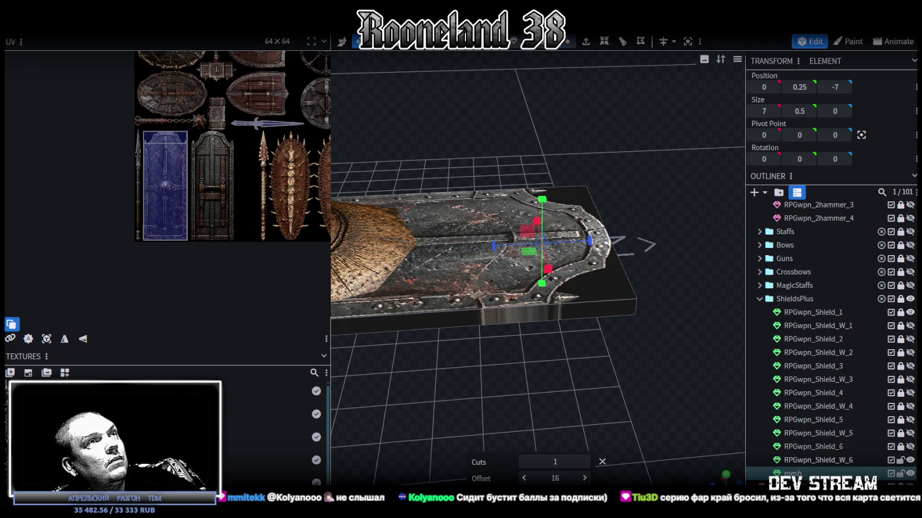
scroll(609, 359, "up", 2)
scroll(587, 410, "up", 1)
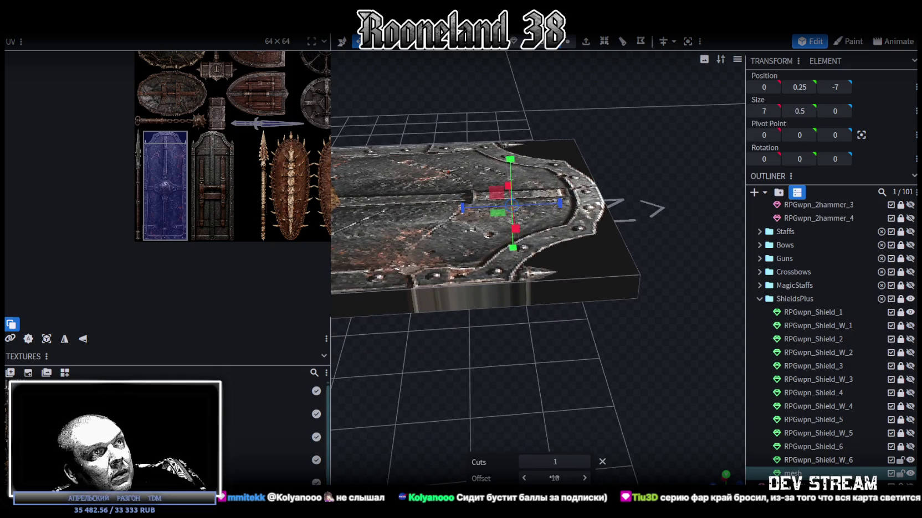
left_click_drag(554, 478, 549, 478)
scroll(594, 410, "down", 2)
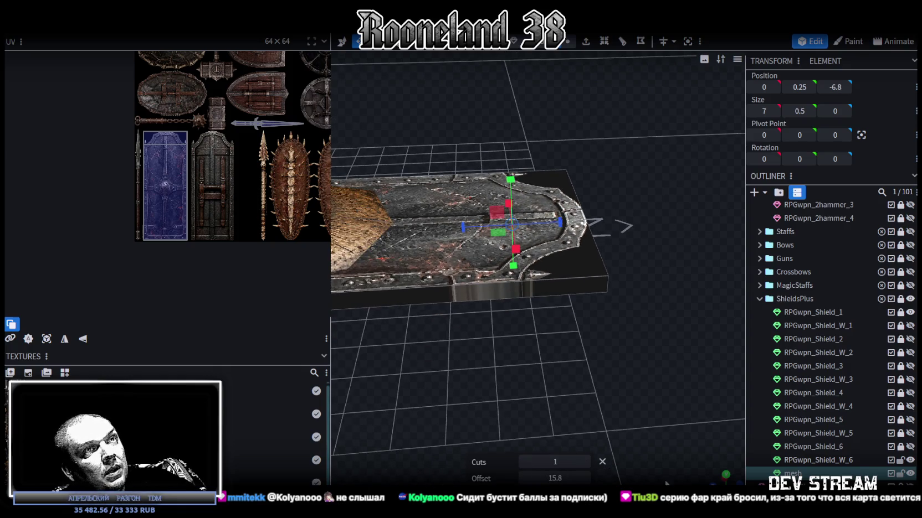
Reposition the loop cut across the shield's top, bringing the offset down to 0.5
left_click_drag(578, 297, 706, 319)
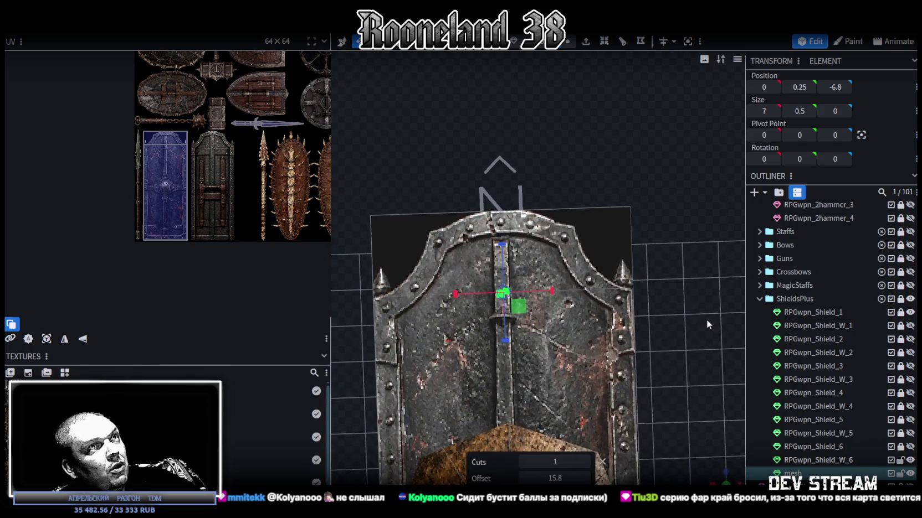
left_click(632, 235)
scroll(601, 249, "down", 1)
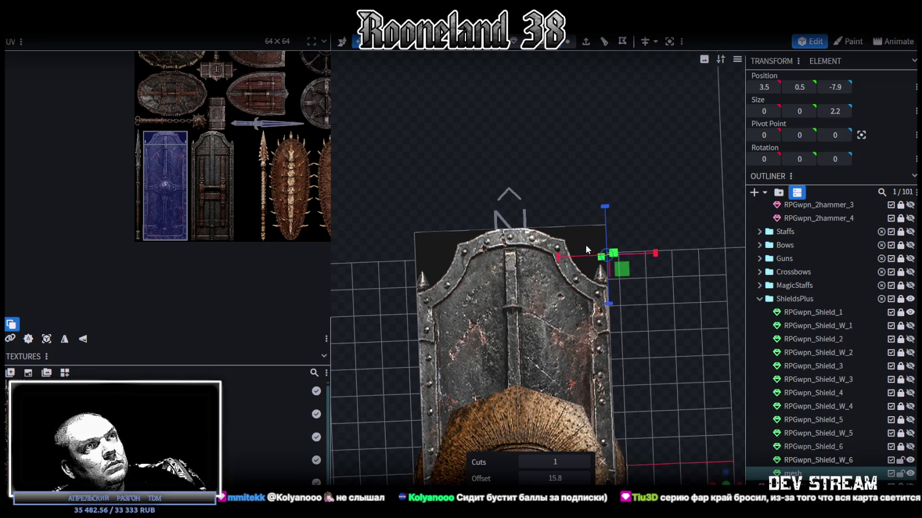
scroll(642, 235, "up", 3)
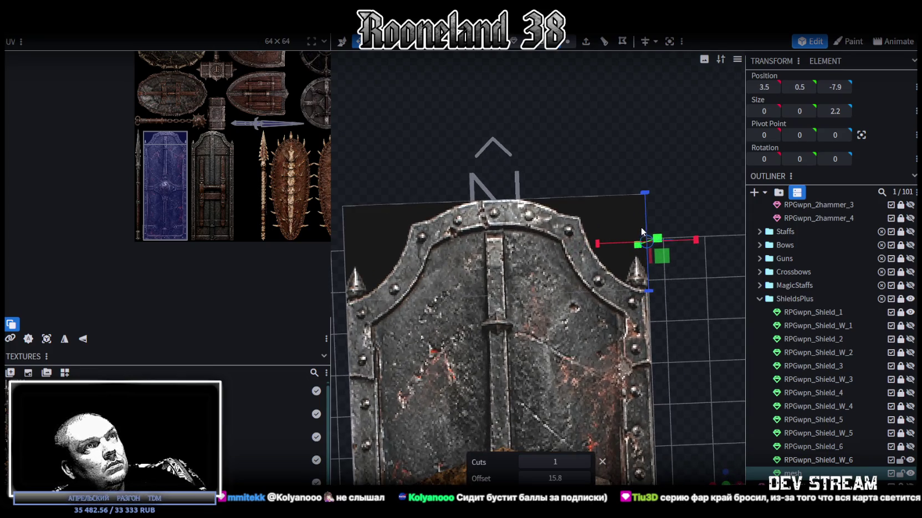
left_click(586, 273)
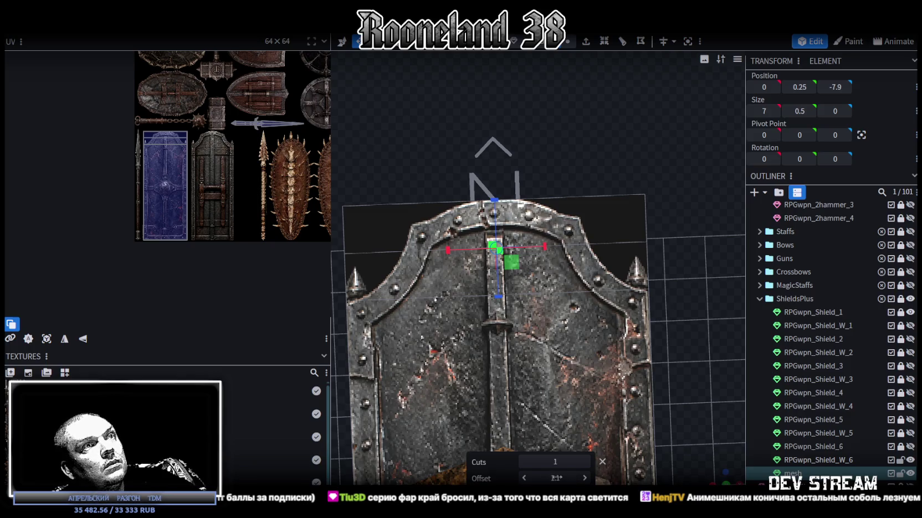
left_click(585, 479)
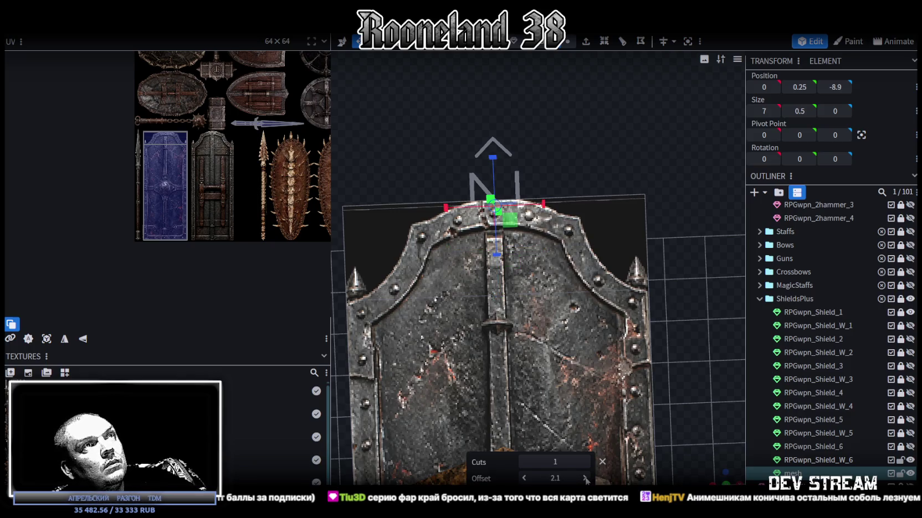
left_click(523, 478)
left_click(523, 478)
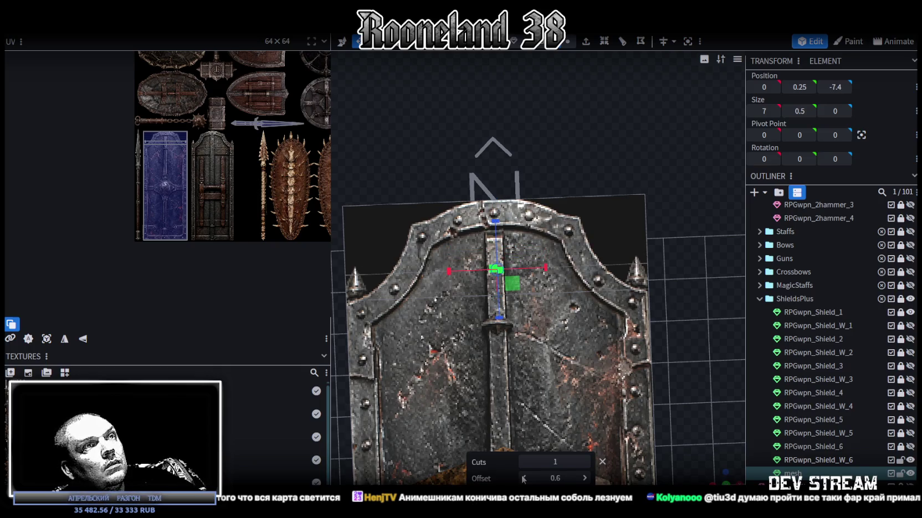
left_click(524, 478)
left_click_drag(618, 366, 631, 347)
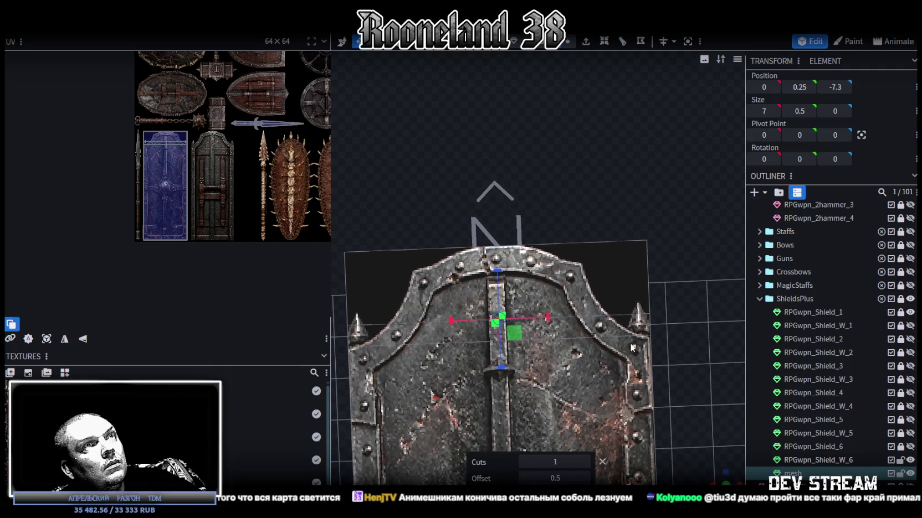
Add another loop cut near the top edge with offset 0.6
left_click(648, 282)
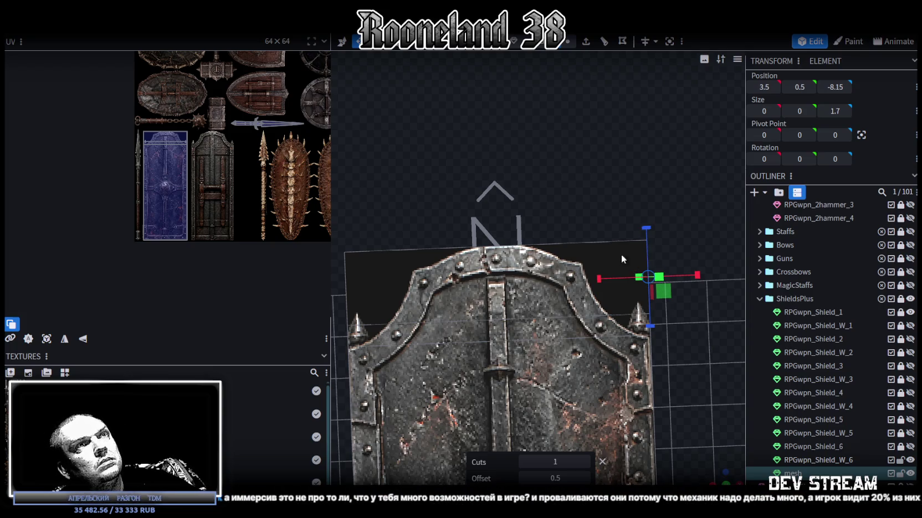
left_click(604, 41)
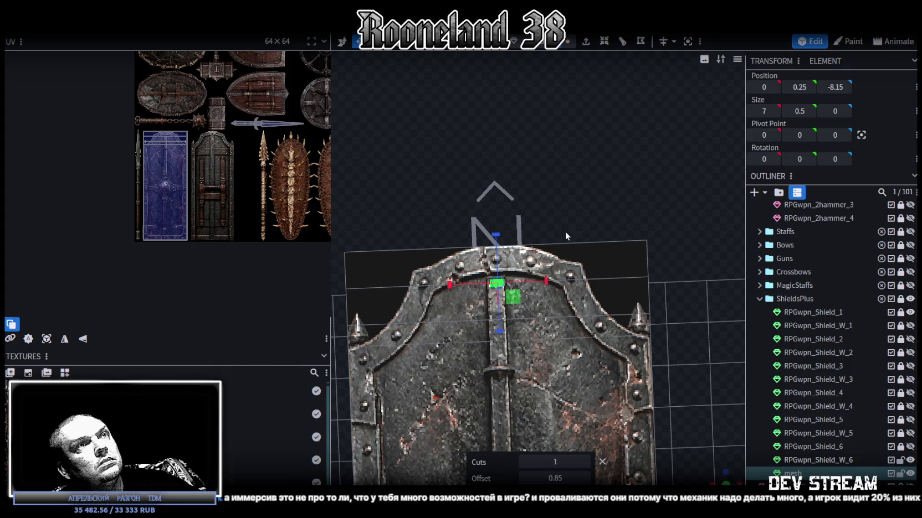
left_click(524, 479)
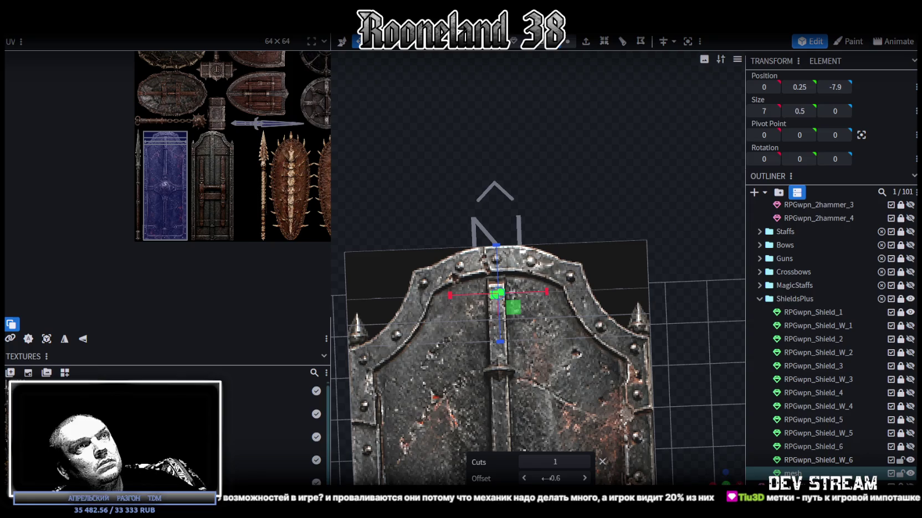
left_click(647, 262)
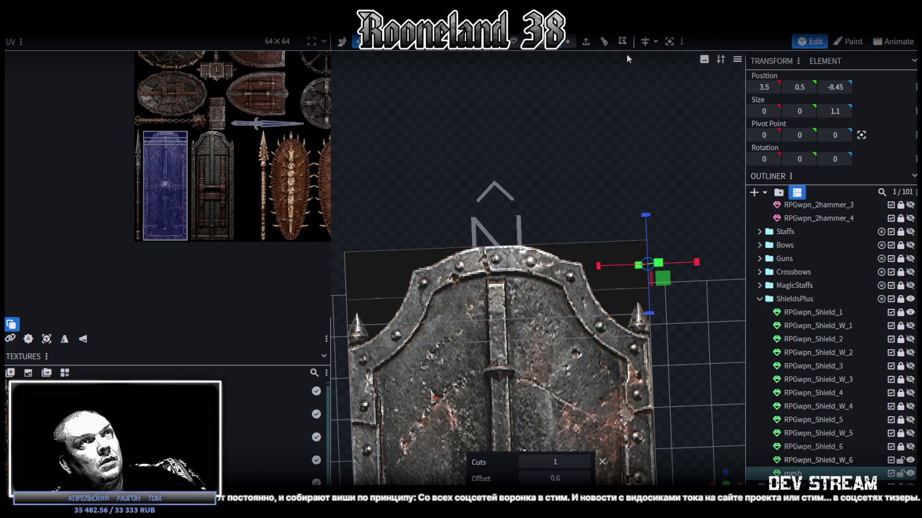
key("ctrl+z")
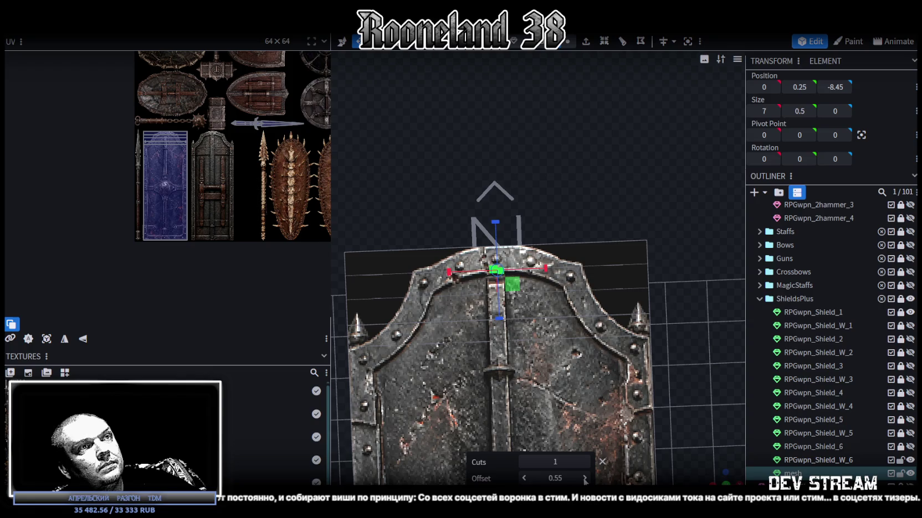
left_click(585, 478)
left_click(524, 479)
left_click(525, 478)
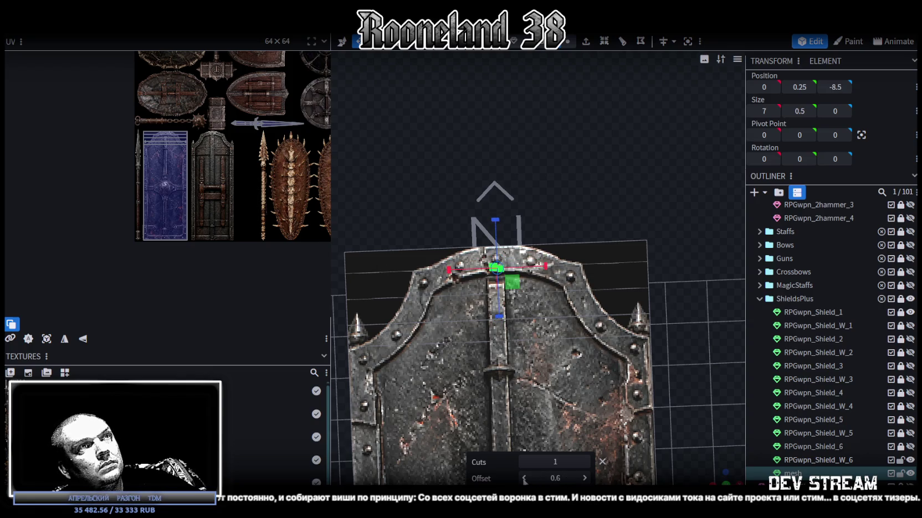
Select the new edge at the shield's top and view the shield head-on
scroll(593, 338, "up", 2)
scroll(604, 356, "up", 2)
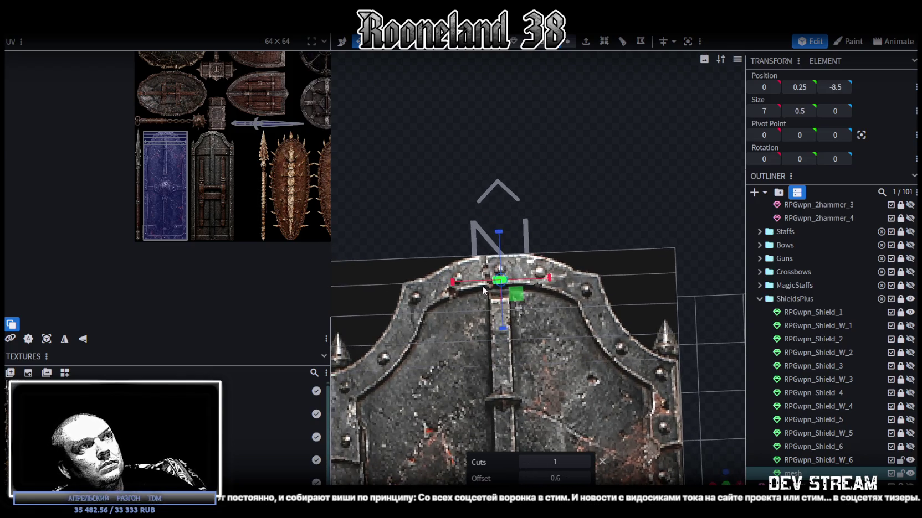
left_click(448, 260)
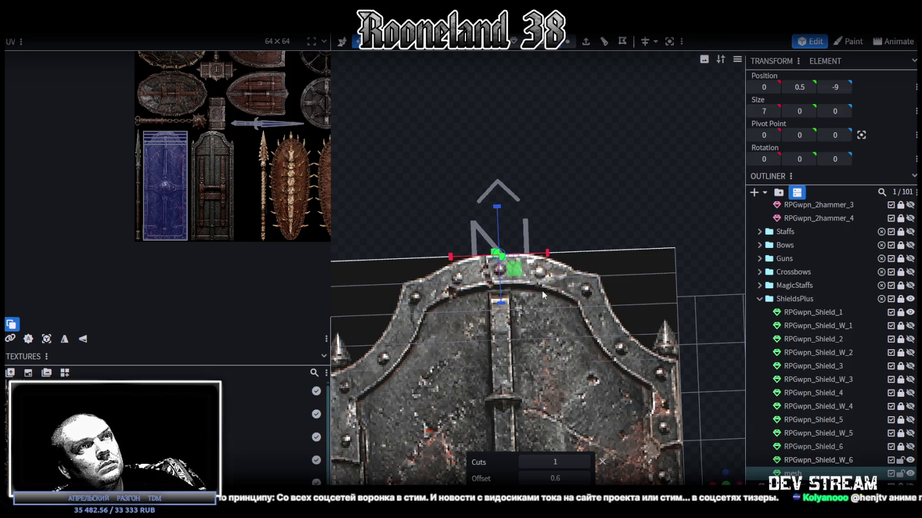
scroll(493, 280, "down", 1)
scroll(550, 295, "up", 1)
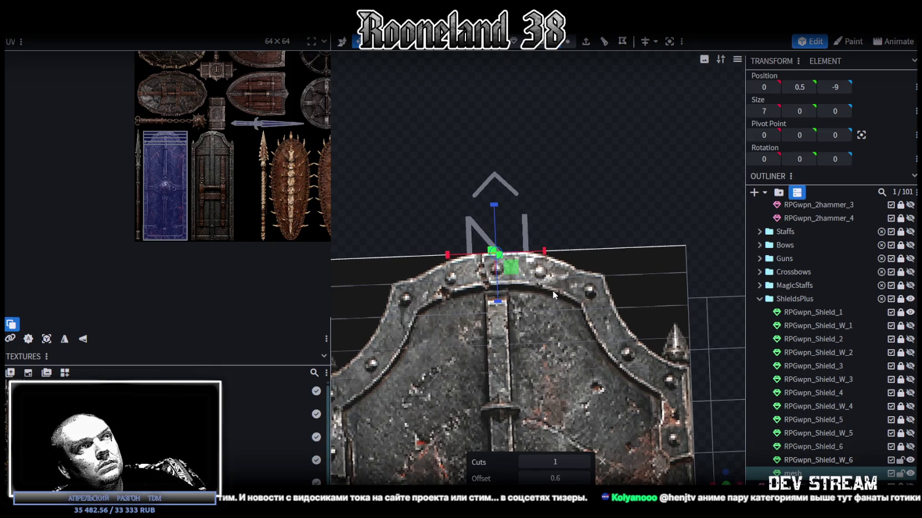
scroll(552, 290, "down", 3)
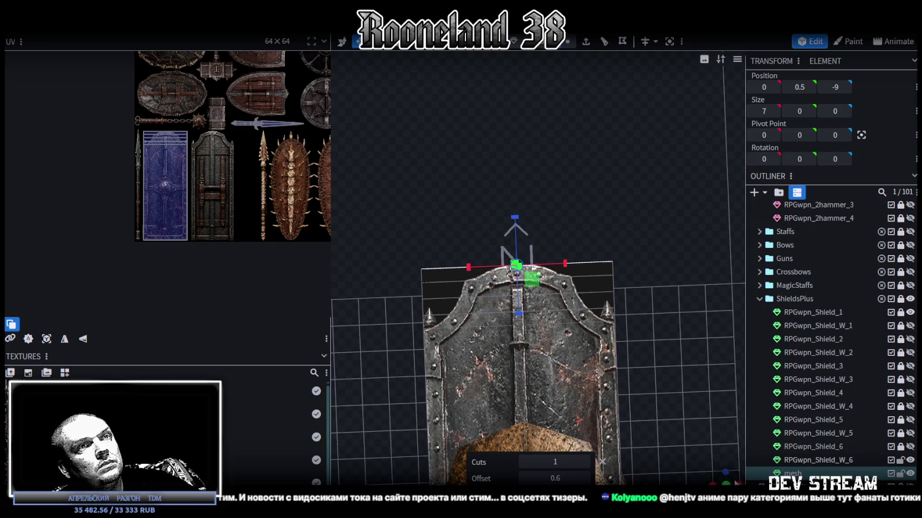
mouse_move(700, 446)
left_mouse_down()
mouse_move(541, 289)
mouse_move(516, 388)
mouse_move(612, 399)
left_mouse_up()
scroll(541, 289, "up", 2)
Duplicate the shield plank with Ctrl+D and lower the copy beneath the original
left_click(488, 390)
left_click(855, 473)
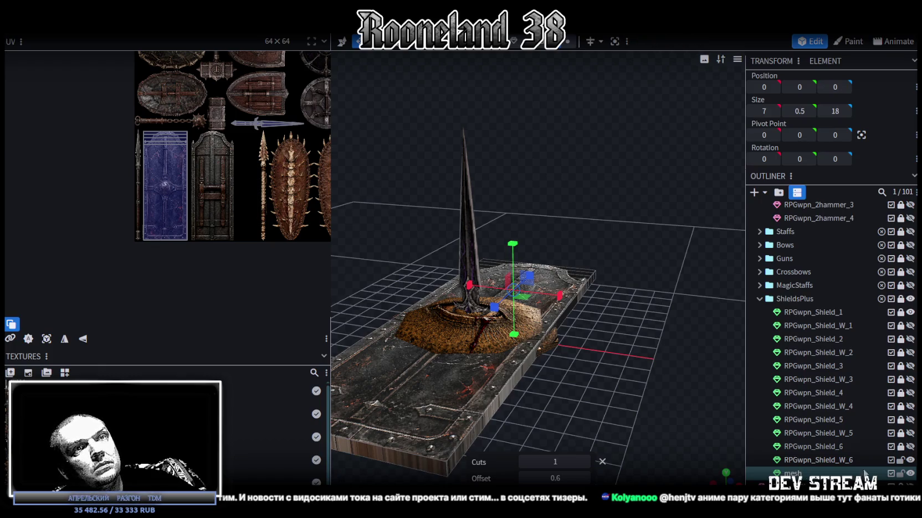
mouse_move(520, 333)
left_mouse_down()
mouse_move(515, 236)
mouse_move(510, 254)
mouse_move(518, 263)
left_mouse_up()
key("ctrl+z")
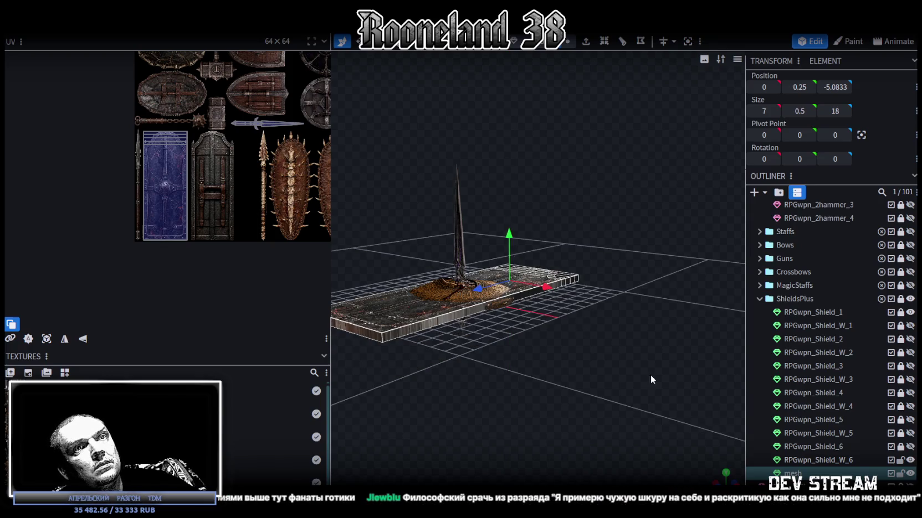
key("ctrl+d")
left_click_drag(512, 234, 509, 264)
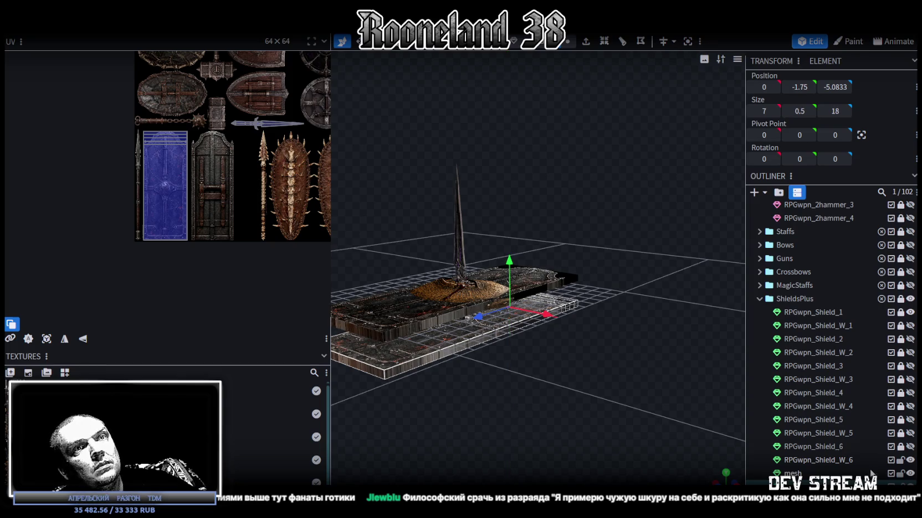
left_click(792, 473)
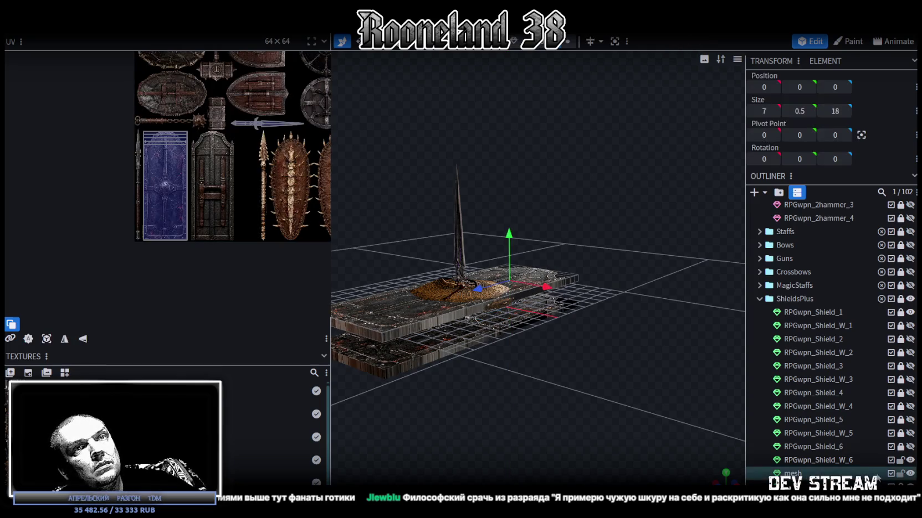
left_click(726, 475)
scroll(577, 362, "up", 3)
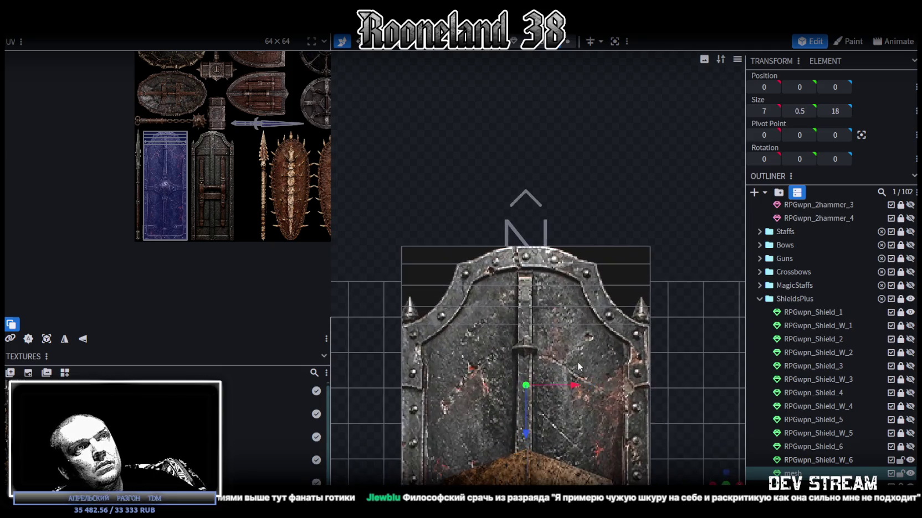
Box-select the top-edge vertices and resize them inward and downward
scroll(576, 314, "up", 2)
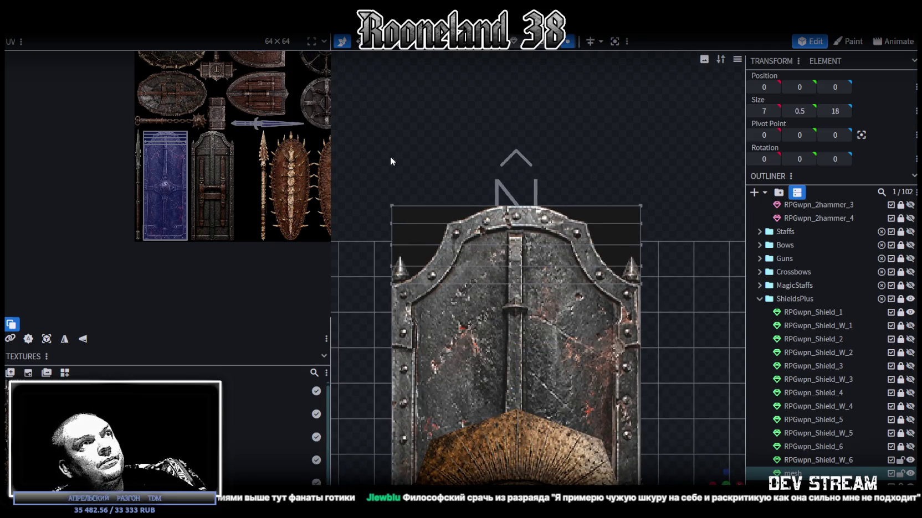
left_click_drag(362, 173, 692, 212)
key("s")
left_click_drag(565, 206, 472, 211)
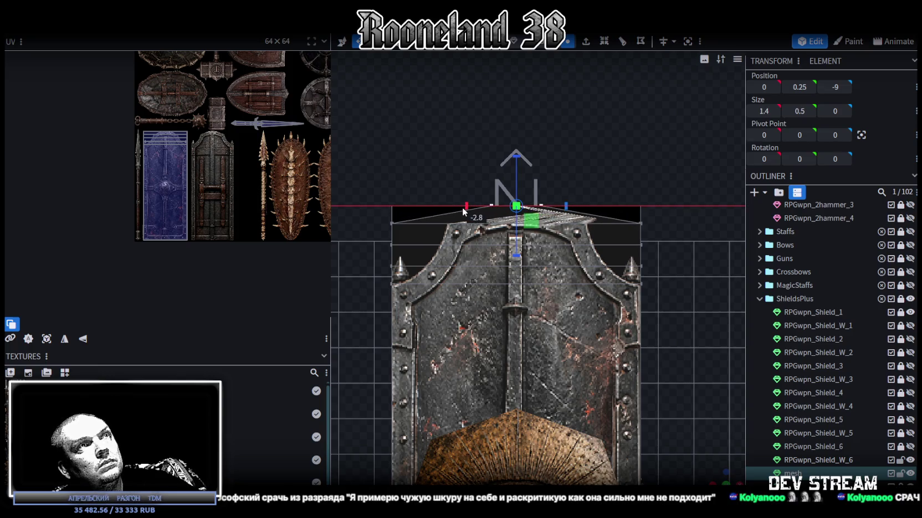
left_click_drag(472, 211, 548, 239)
mouse_move(516, 206)
left_mouse_down()
mouse_move(540, 271)
mouse_move(529, 272)
left_mouse_up()
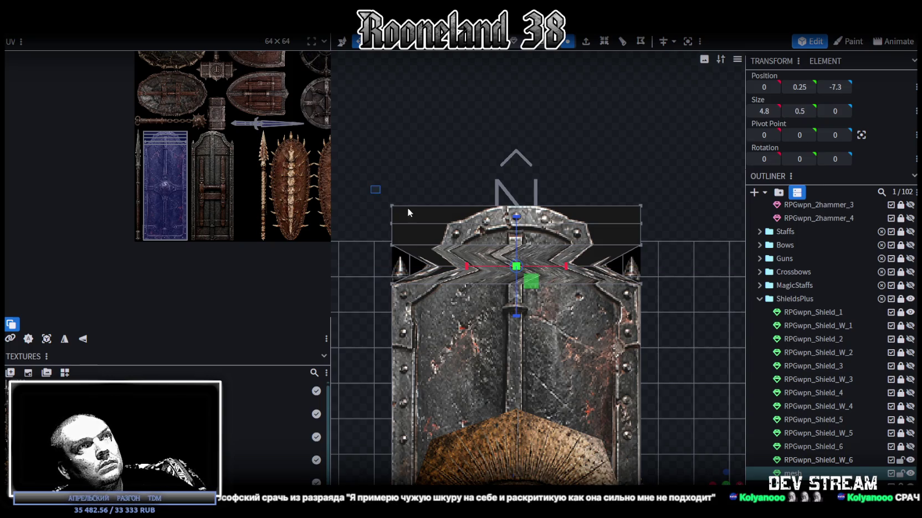
Resize the vertex band just below the top to 5.5 wide
left_click_drag(408, 212, 680, 250)
mouse_move(531, 226)
left_mouse_down()
mouse_move(502, 227)
mouse_move(515, 230)
left_mouse_up()
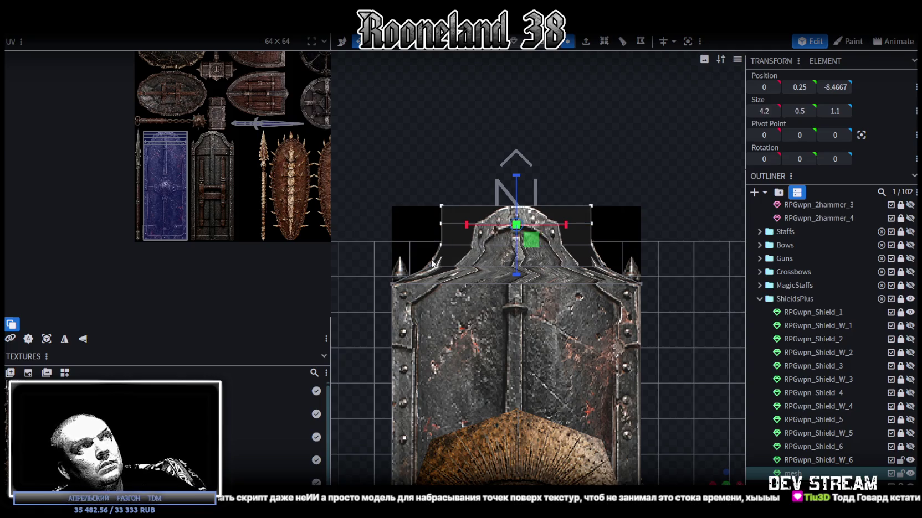
left_click_drag(515, 231, 569, 275)
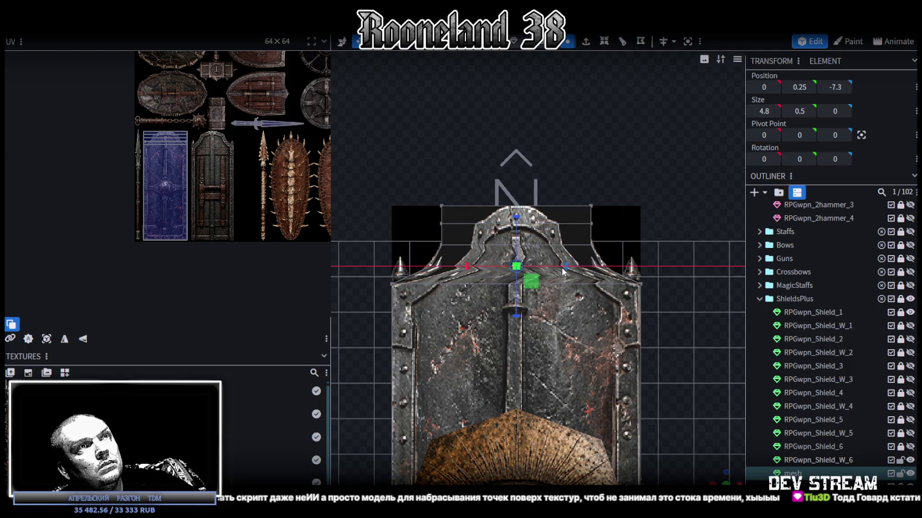
left_click_drag(565, 268, 568, 277)
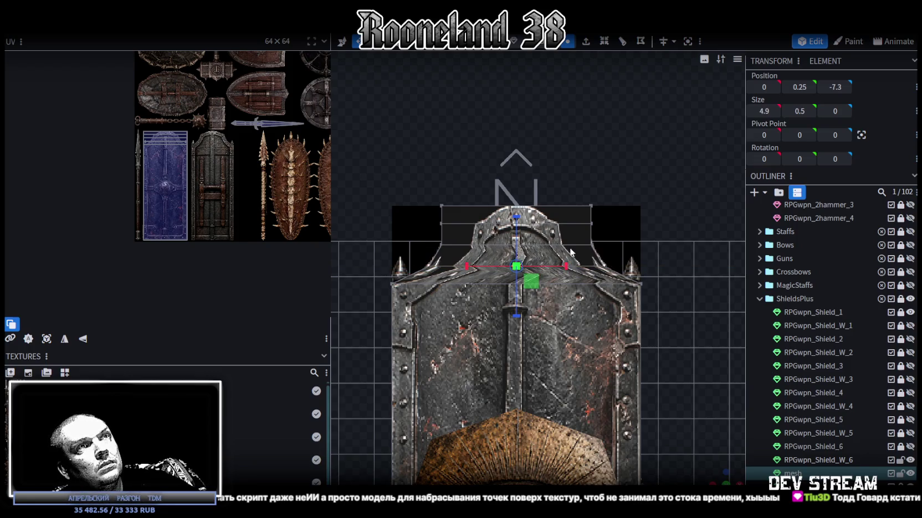
Narrow the top arch vertices to 1 unit wide, forming a pointed tip
scroll(570, 274, "up", 2)
left_click(575, 252)
right_click_drag(574, 252, 579, 302)
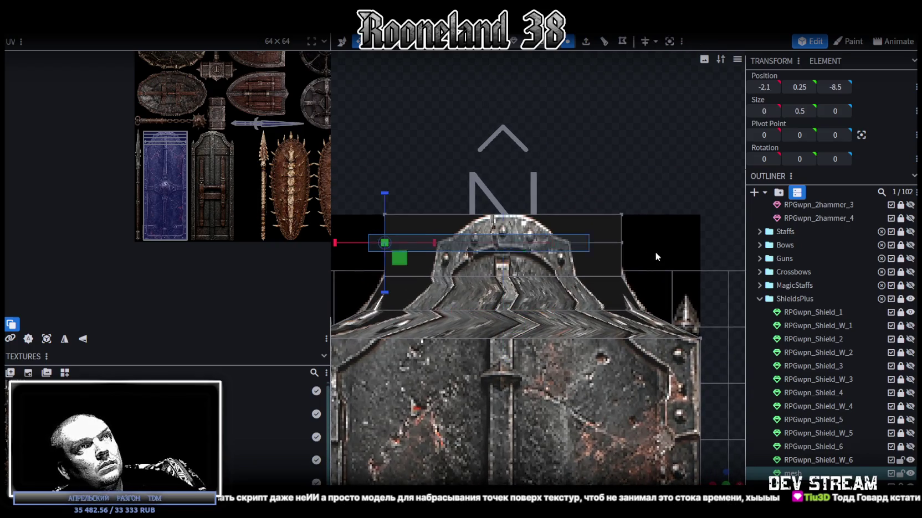
mouse_move(552, 246)
left_mouse_down()
mouse_move(532, 248)
mouse_move(559, 249)
left_mouse_up()
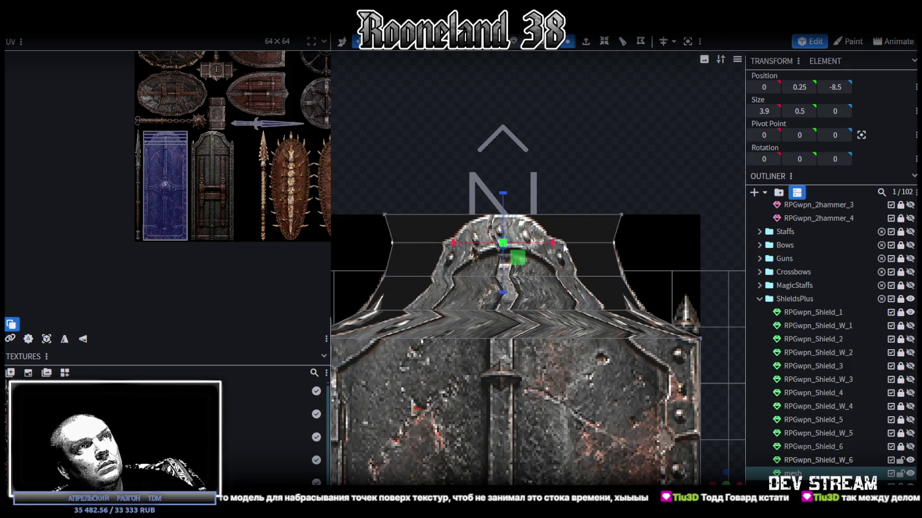
left_click_drag(562, 246, 537, 240)
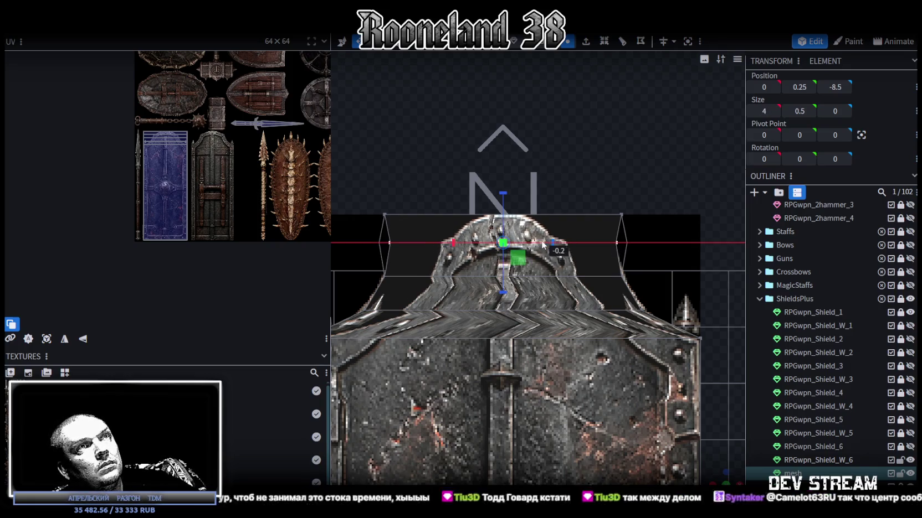
key("ctrl+z")
key("ctrl+z")
key("ctrl+z")
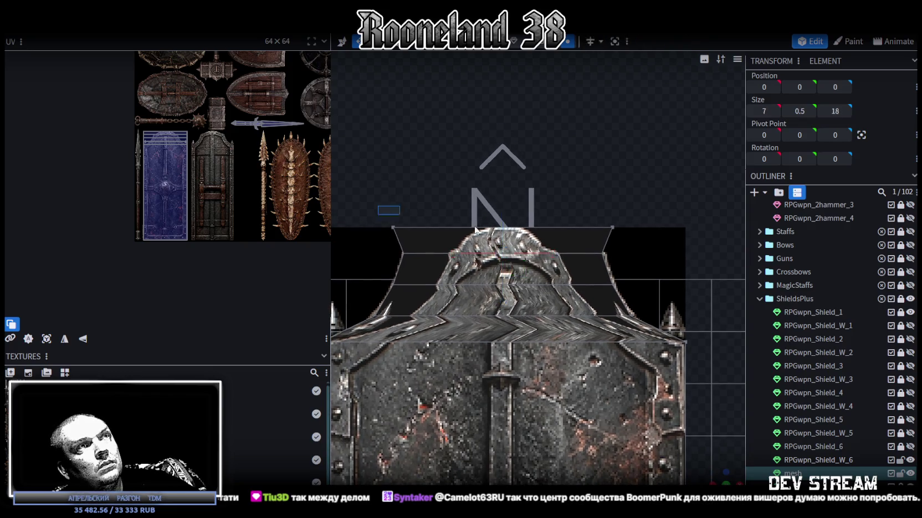
left_click_drag(596, 230, 471, 233)
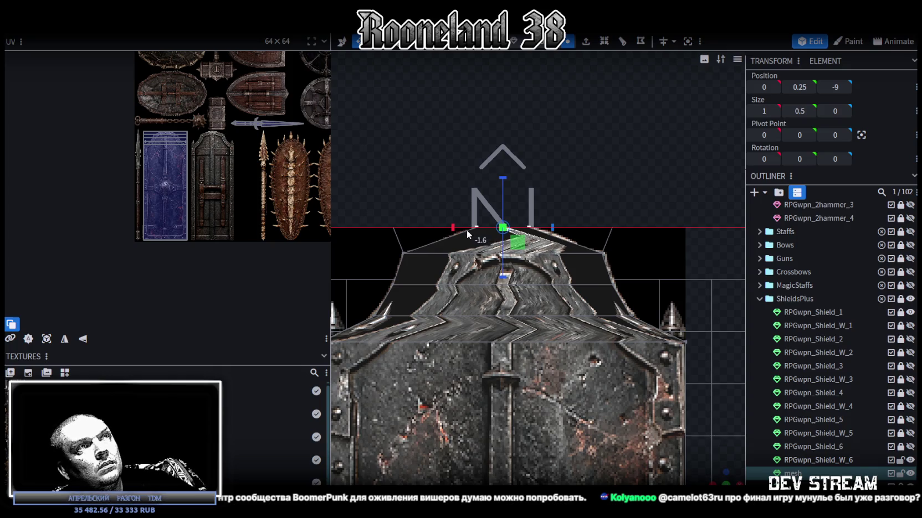
left_click_drag(470, 231, 466, 231)
scroll(626, 250, "down", 2)
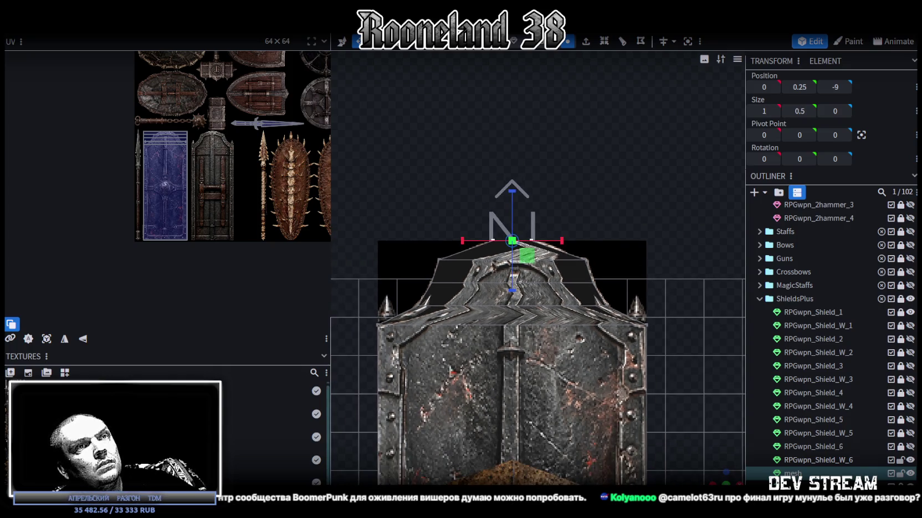
left_click_drag(625, 251, 583, 381)
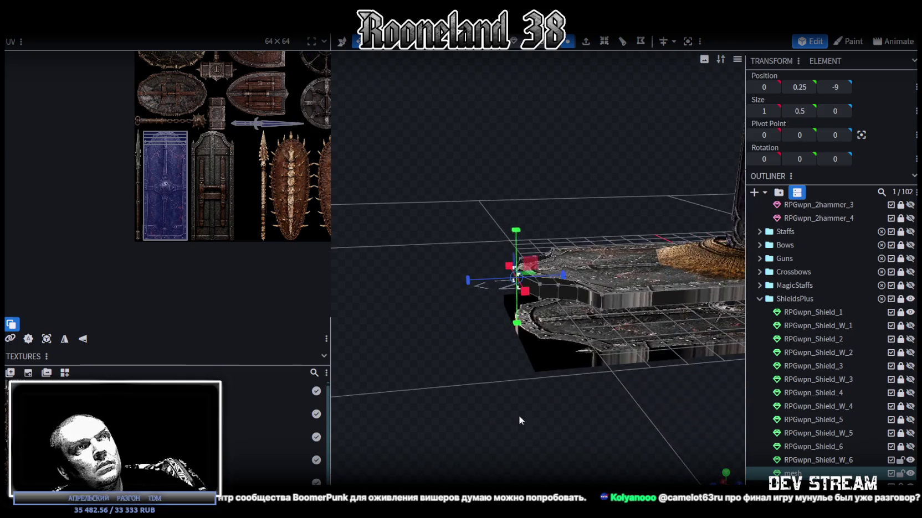
Add a loop cut with 2 cuts across the shield plate
mouse_move(583, 377)
left_mouse_down()
mouse_move(645, 368)
mouse_move(565, 447)
mouse_move(664, 446)
mouse_move(627, 414)
mouse_move(649, 425)
mouse_move(501, 450)
mouse_move(535, 366)
mouse_move(507, 405)
mouse_move(518, 351)
mouse_move(550, 316)
mouse_move(602, 305)
mouse_move(661, 352)
mouse_move(615, 411)
mouse_move(598, 398)
mouse_move(456, 429)
mouse_move(464, 403)
mouse_move(439, 306)
mouse_move(695, 302)
mouse_move(652, 296)
mouse_move(636, 340)
left_mouse_up()
scroll(645, 367, "up", 3)
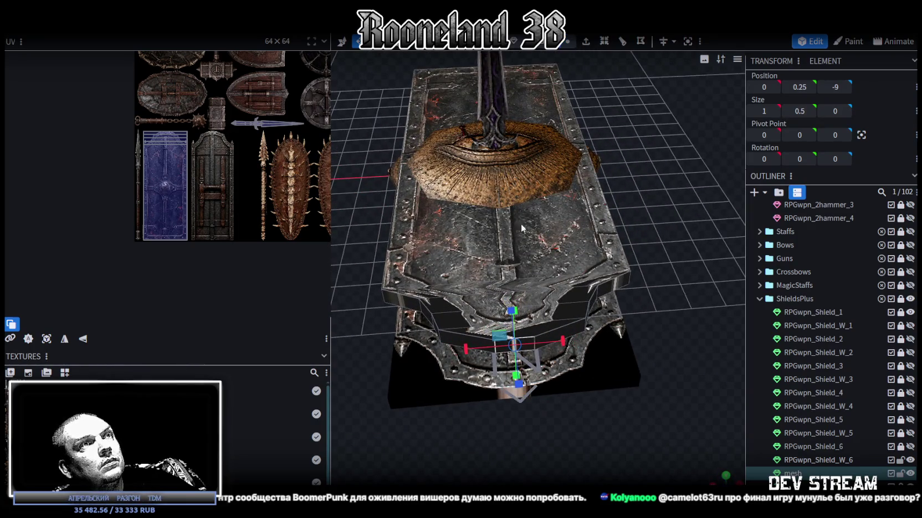
scroll(521, 227, "up", 2)
left_click(529, 324)
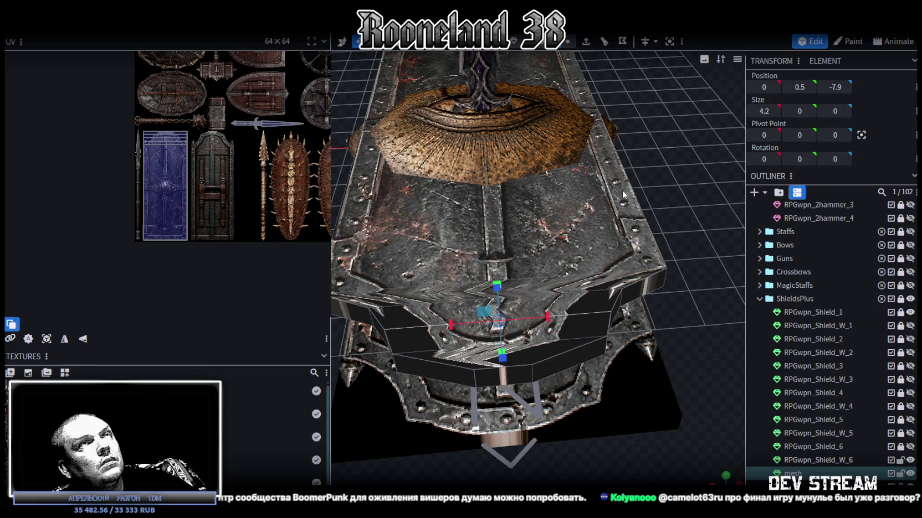
left_click(613, 38)
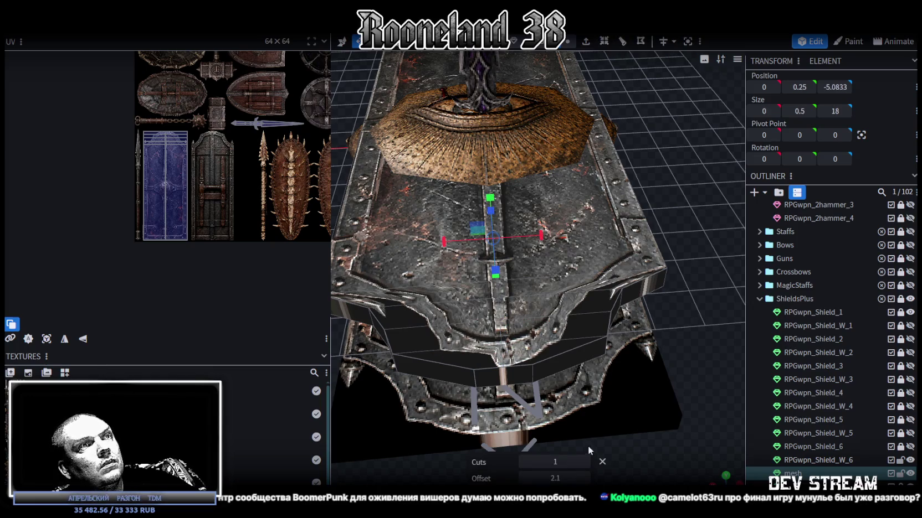
left_click(583, 462)
scroll(633, 379, "down", 3)
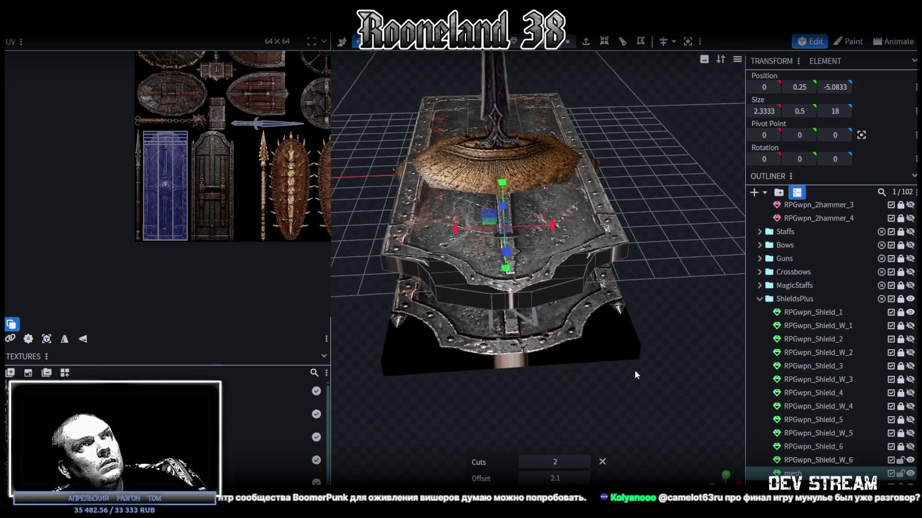
left_click_drag(634, 370, 559, 288)
Select a vertex on the new loop and edit its X position, dismissing the overlap prompt
left_click(525, 284)
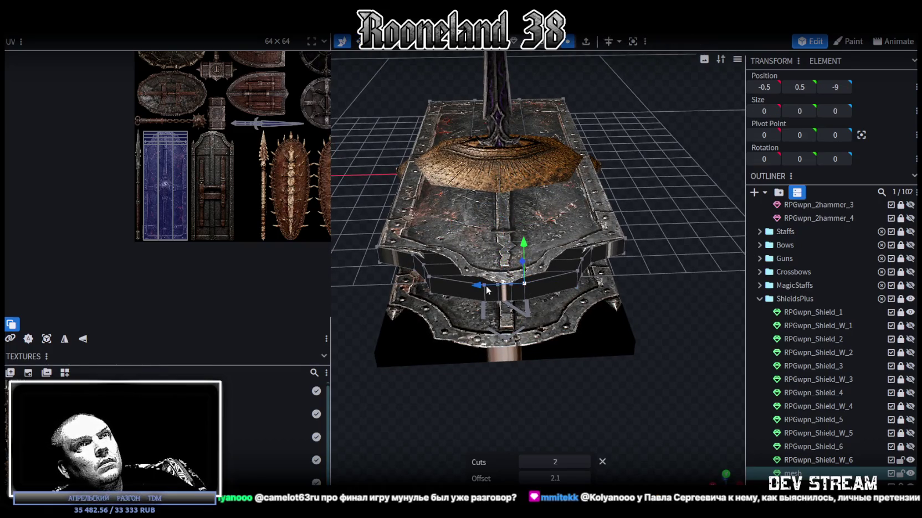
left_click(775, 89)
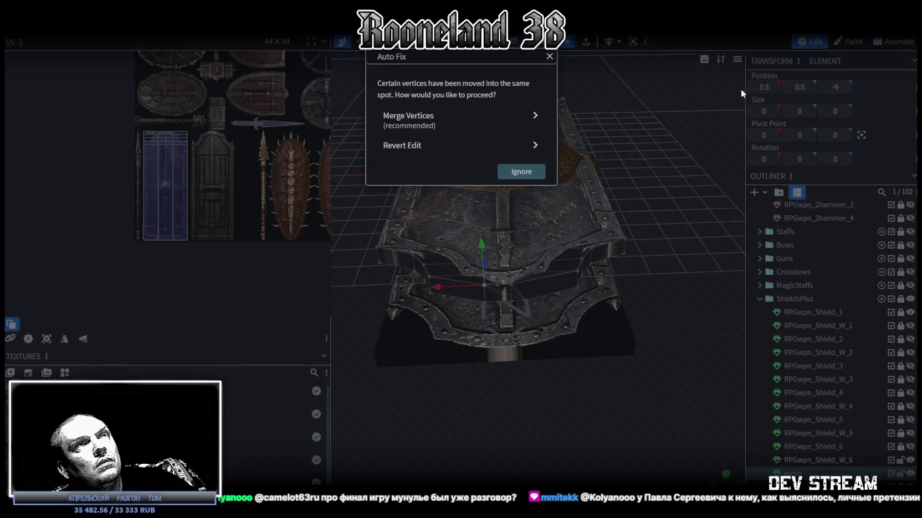
key("Escape")
left_click(763, 87)
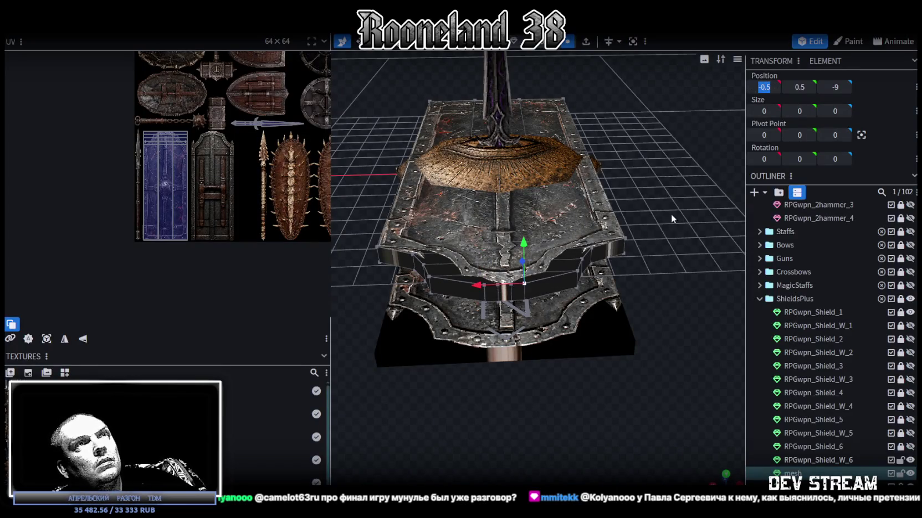
key("KP_1")
scroll(594, 303, "up", 3)
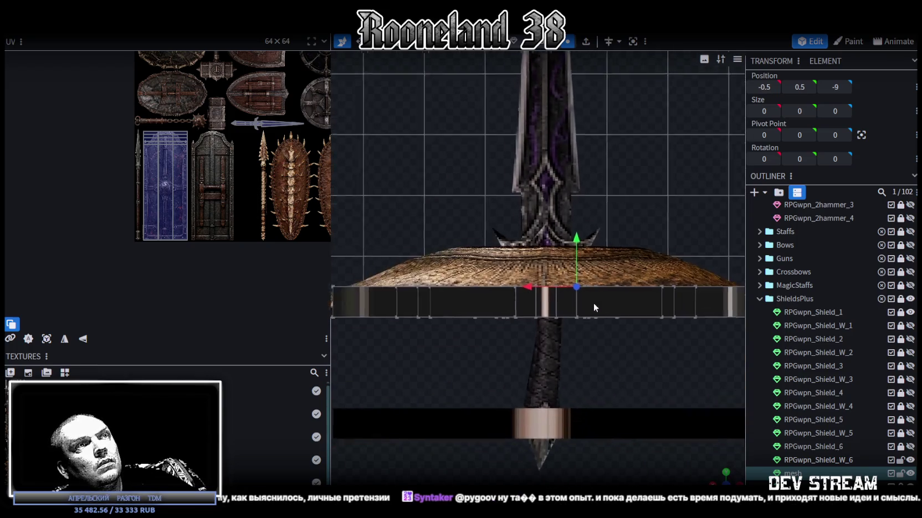
scroll(570, 282, "up", 2)
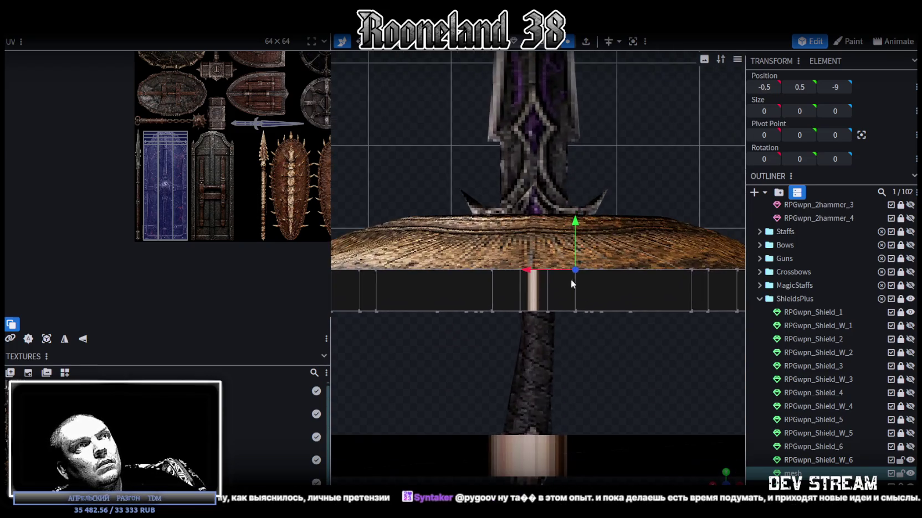
Select the first loop's vertices, set Size X to 0 and merge the overlapping vertices
left_click(540, 243)
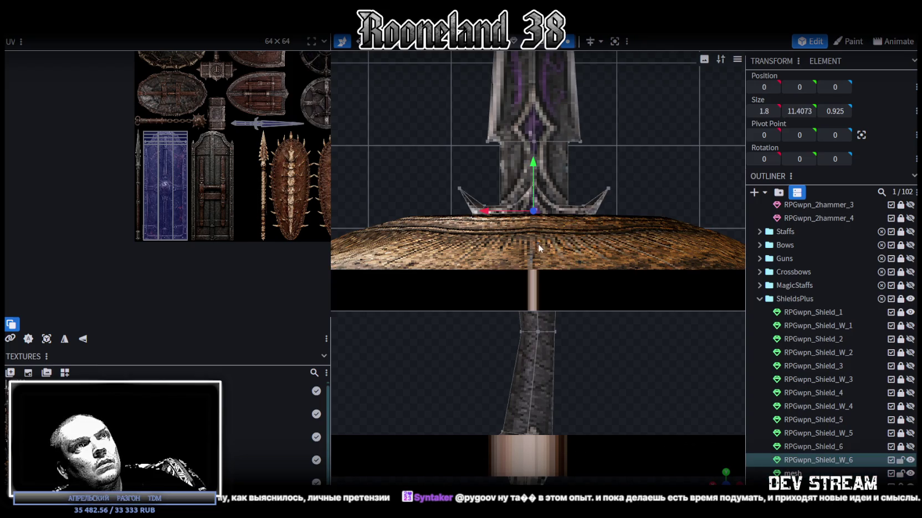
left_click(589, 289)
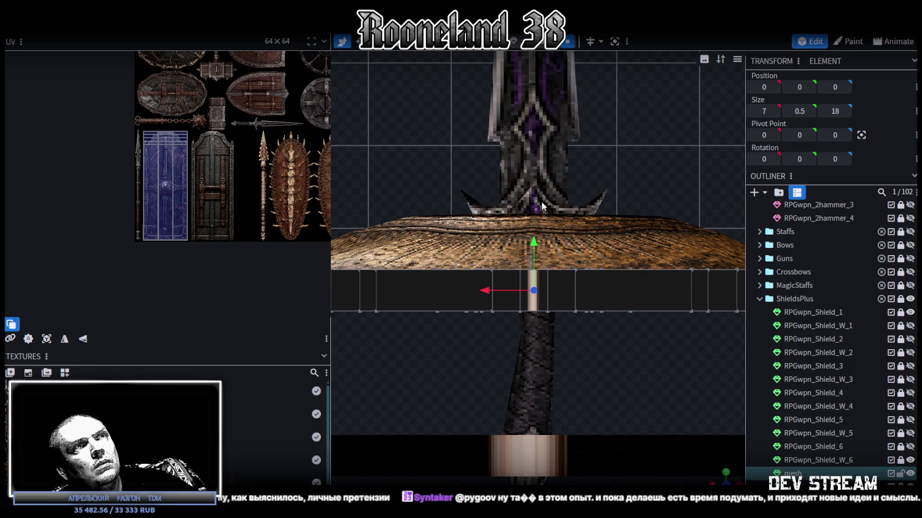
mouse_move(537, 194)
left_mouse_down("ctrl")
mouse_move(583, 343)
mouse_move(654, 360)
mouse_move(664, 421)
left_mouse_up("ctrl")
scroll(664, 421, "down", 5)
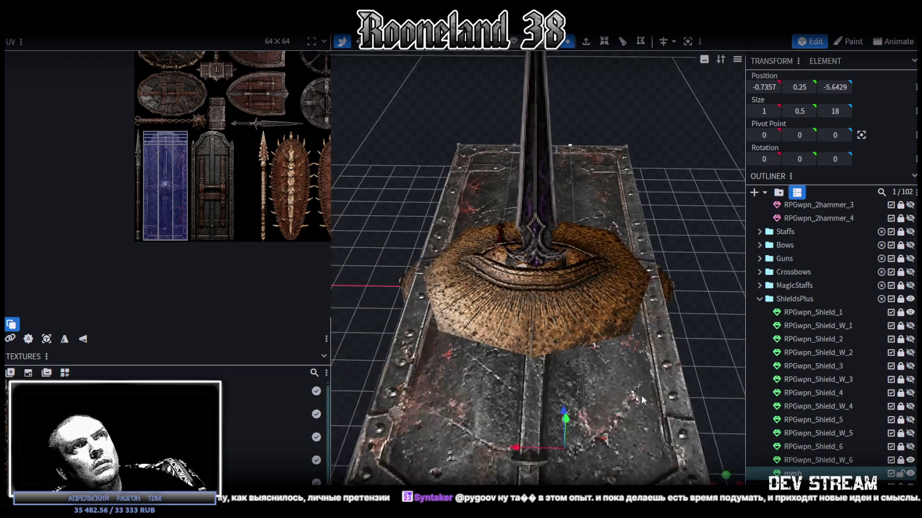
scroll(667, 393, "down", 2)
left_click_drag(674, 369, 661, 382)
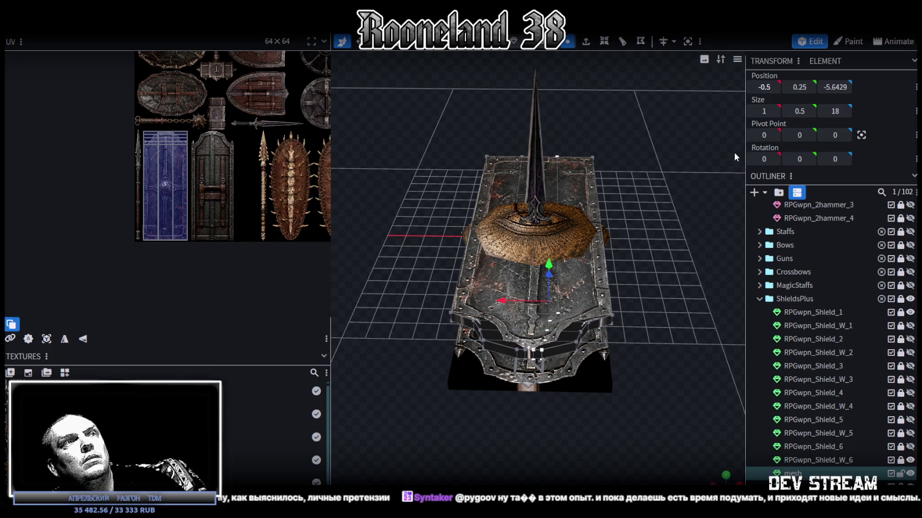
type("0")
key("Return")
left_click(431, 115)
Collapse the second loop's vertices onto the centre line and merge them
left_click_drag(580, 411, 576, 382)
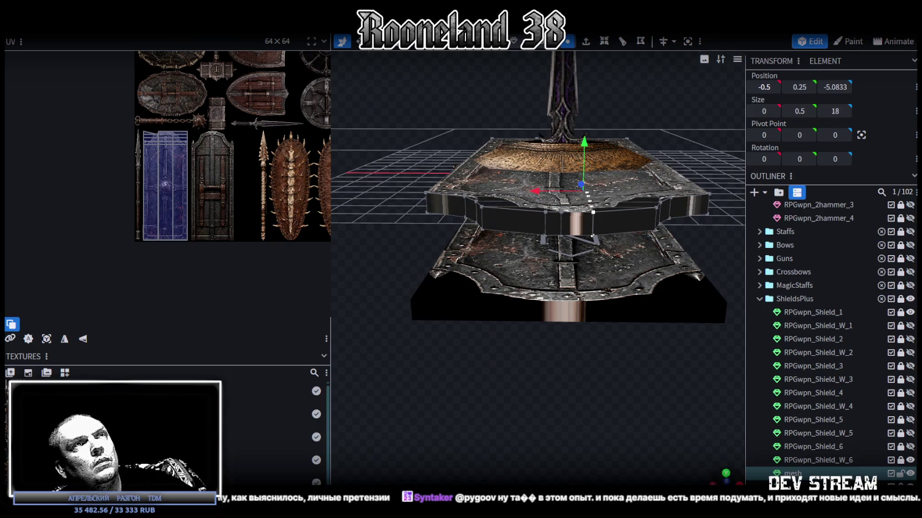
key("KP_1")
left_click_drag(610, 257, 467, 343)
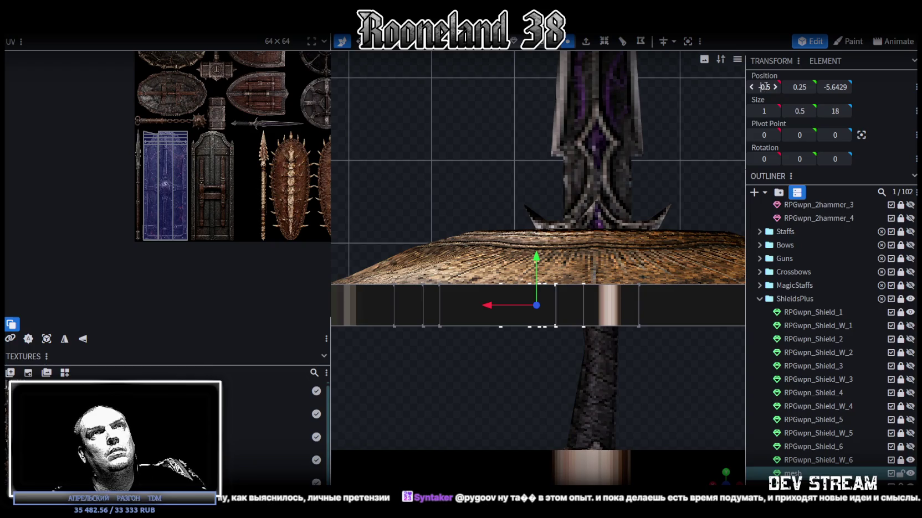
left_click_drag(763, 87, 765, 89)
left_click(459, 121)
Cycle the viewport shading and switch to a straight top-down view of the shield
mouse_move(459, 125)
middle_mouse_down()
mouse_move(608, 408)
mouse_move(665, 386)
middle_mouse_up()
key("z")
key("z")
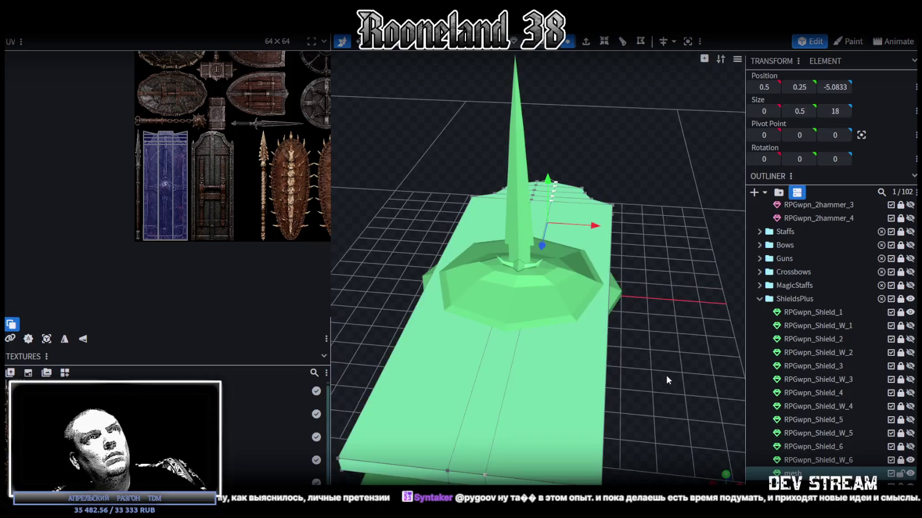
key("z")
key("z")
mouse_move(680, 393)
middle_mouse_down()
mouse_move(660, 367)
mouse_move(637, 361)
mouse_move(651, 276)
mouse_move(638, 331)
mouse_move(647, 358)
middle_mouse_up()
key("z")
key("z")
scroll(651, 266, "up", 2)
scroll(652, 266, "up", 3)
scroll(640, 349, "down", 2)
middle_click_drag(601, 305, 669, 316)
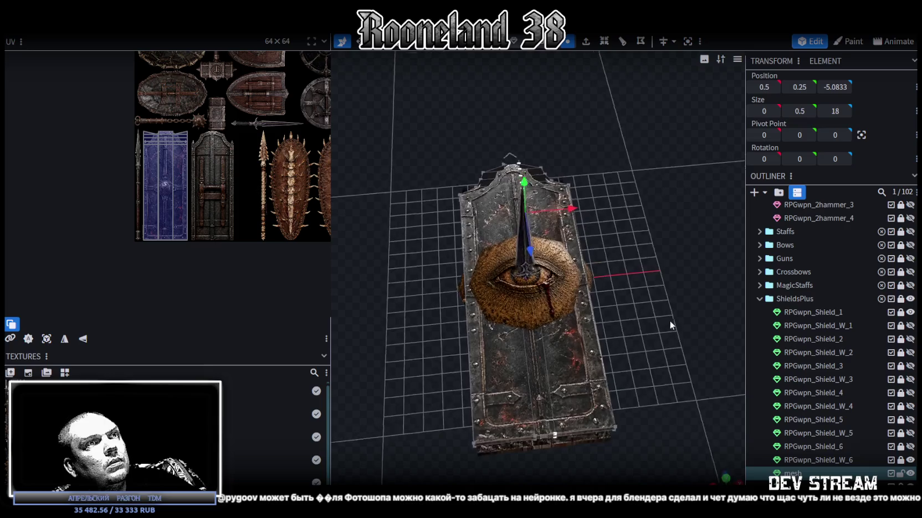
key("KP_7")
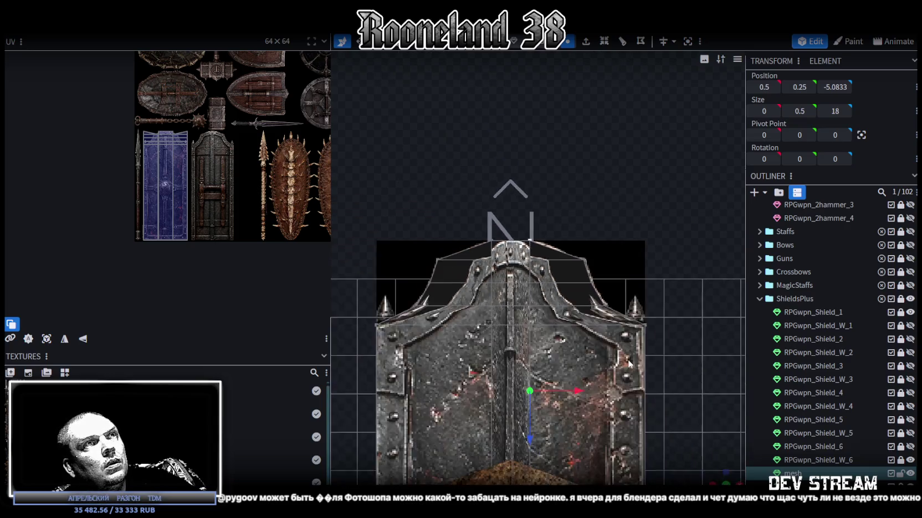
right_click_drag(646, 295, 653, 269)
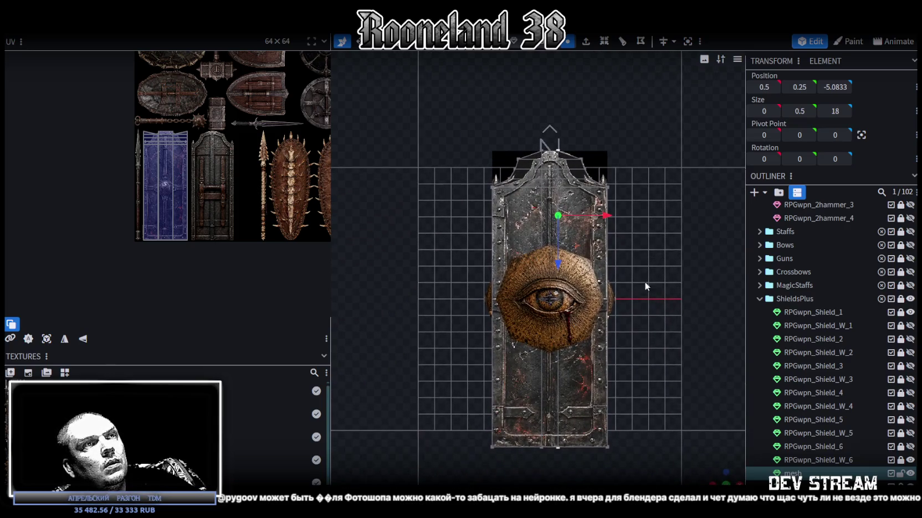
Select the shield's central vertical strip and scale it to zero width
left_click(545, 183)
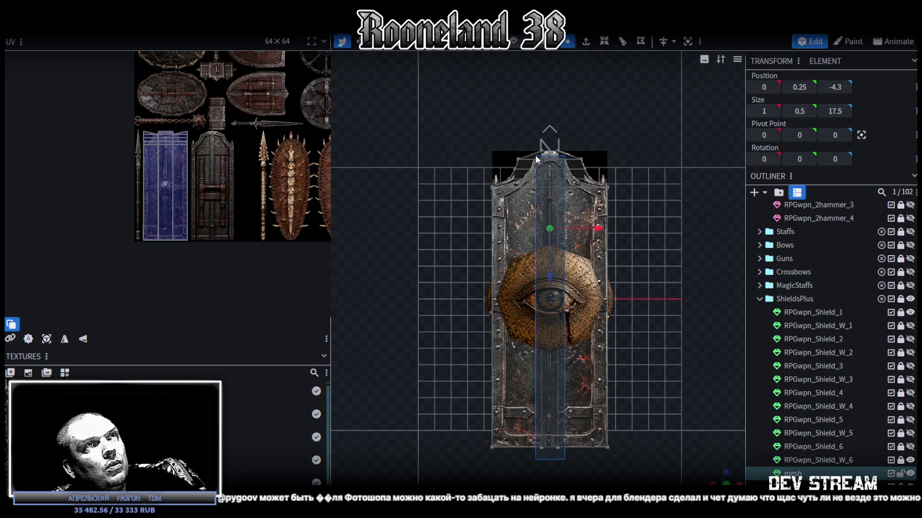
scroll(576, 162, "up", 1)
left_click(576, 162)
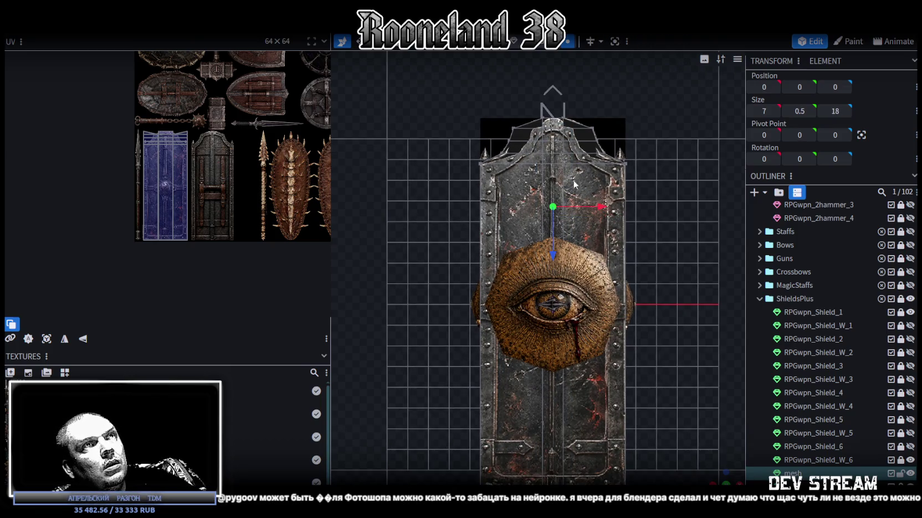
left_click(533, 130)
key("s")
left_click_drag(604, 215, 518, 218)
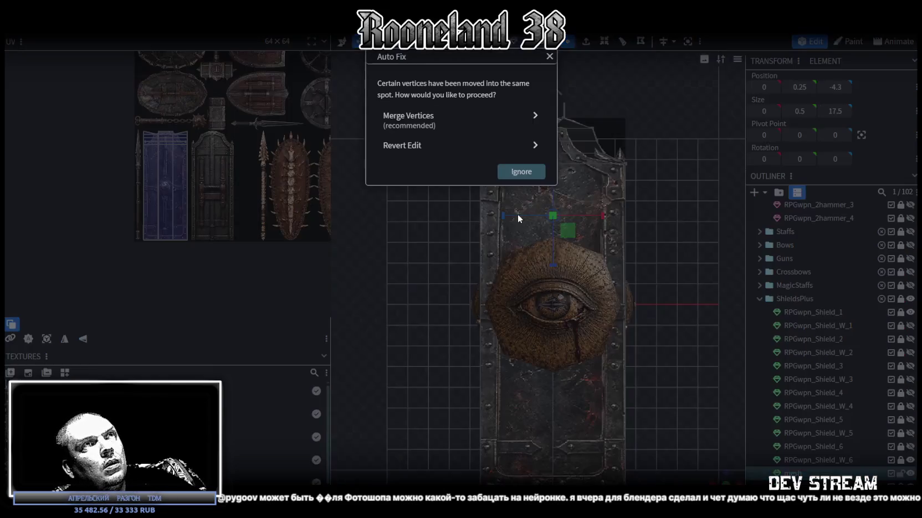
Merge the strip's vertices, then widen the top-edge piece to 1.6, move it and flatten its Y
left_click(467, 121)
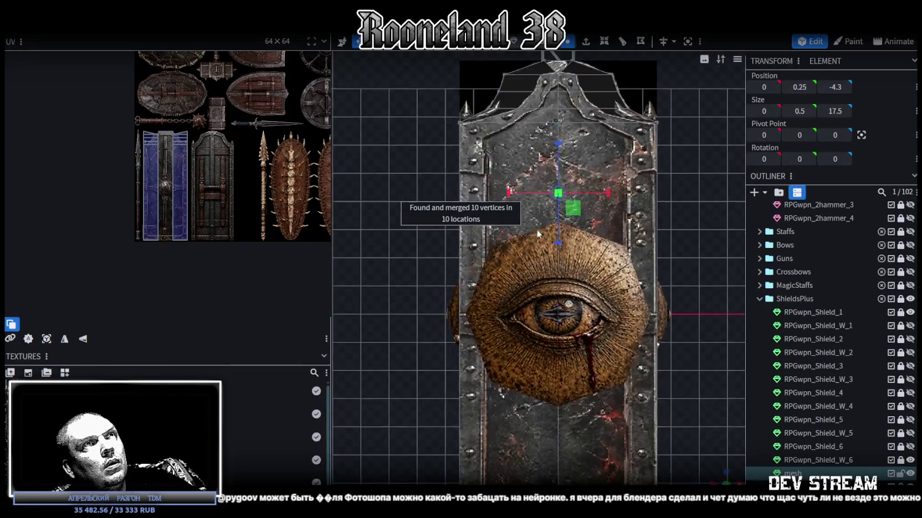
scroll(544, 413, "up", 5)
left_click(549, 282)
left_click_drag(601, 274, 610, 271)
key("v")
left_click_drag(549, 324, 578, 123)
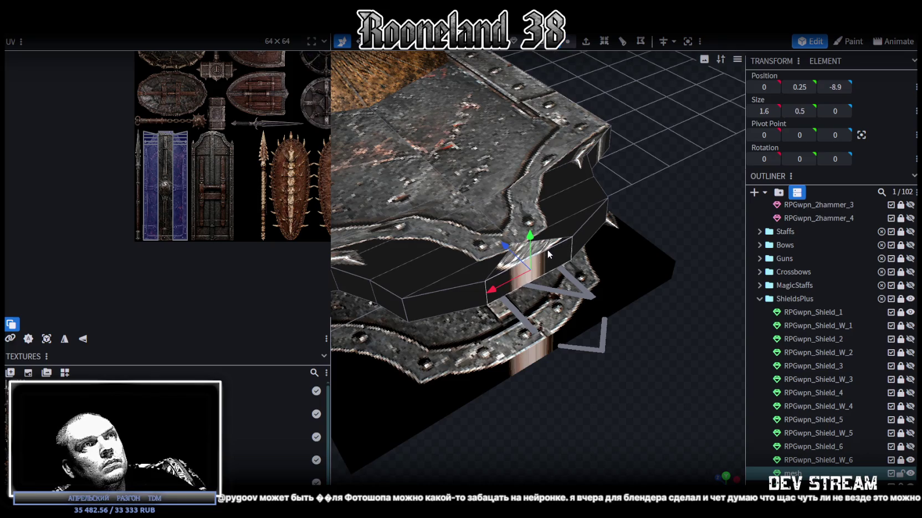
left_click_drag(547, 249, 653, 92)
Add a loop cut to the top-edge piece
left_click(606, 42)
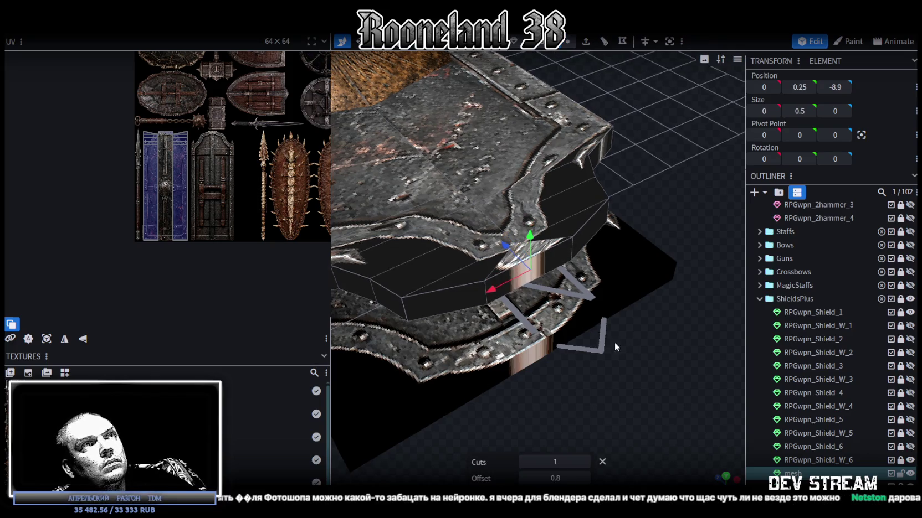
left_click_drag(614, 342, 641, 380)
left_click(733, 476)
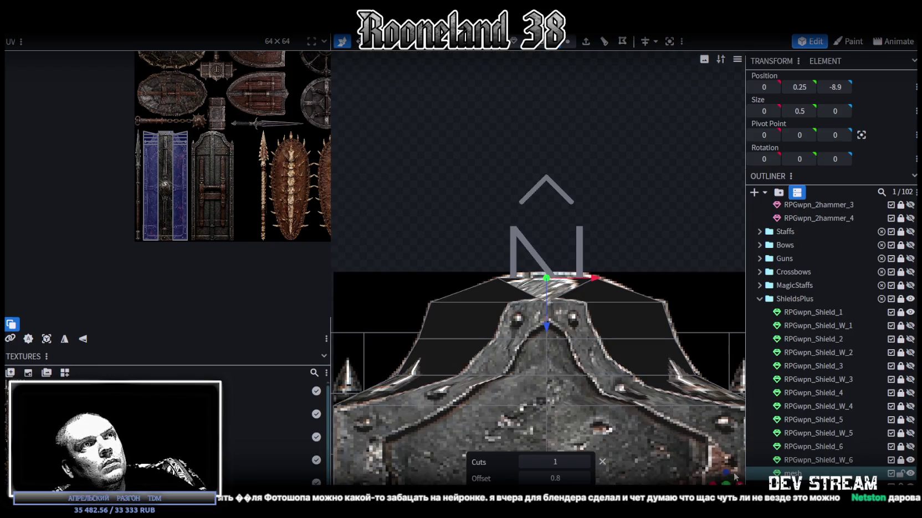
left_click(549, 325)
scroll(535, 368, "down", 2)
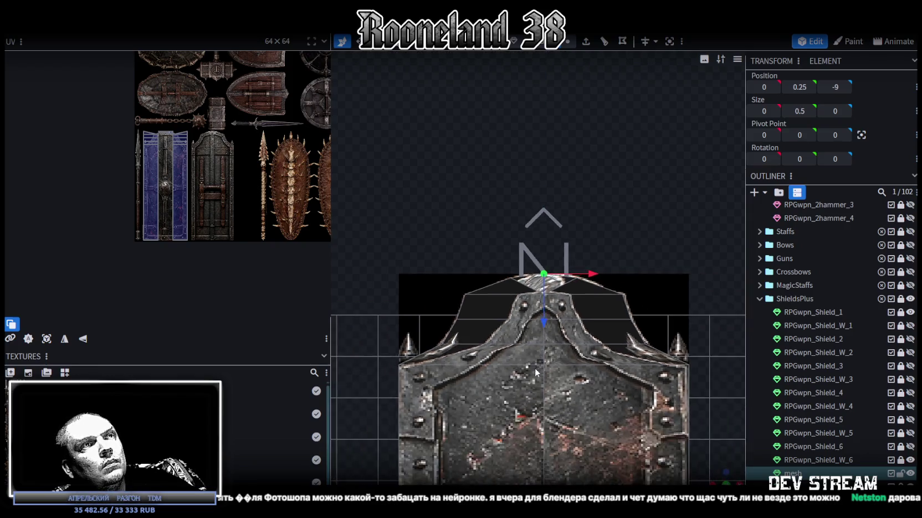
scroll(560, 365, "down", 3)
mouse_move(609, 388)
left_mouse_down()
mouse_move(648, 236)
mouse_move(659, 260)
mouse_move(672, 234)
mouse_move(656, 267)
left_mouse_up()
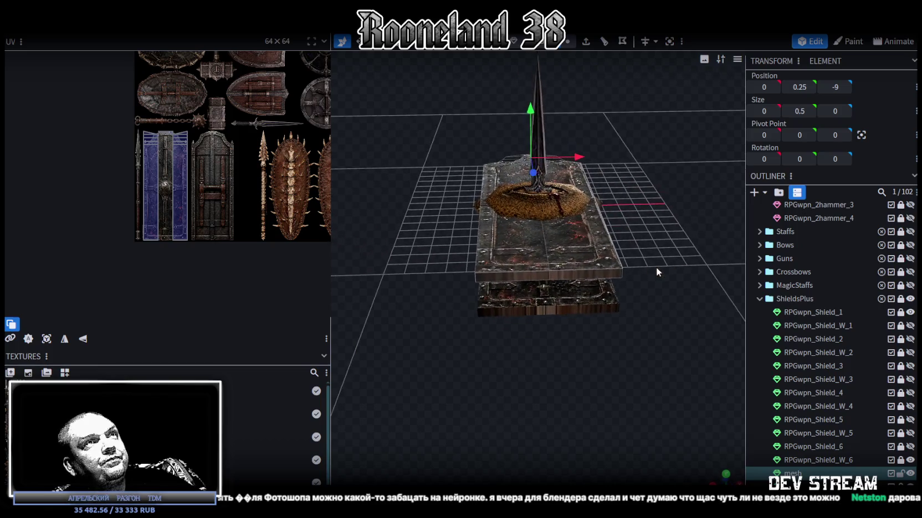
Select the top shield plate in a top-down view to inspect its UV
left_click(531, 224)
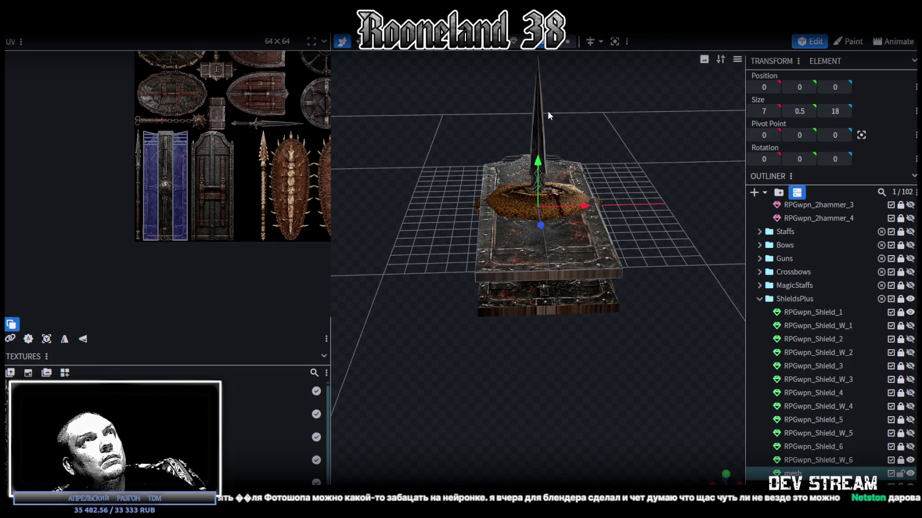
left_click(605, 265)
left_click(726, 476)
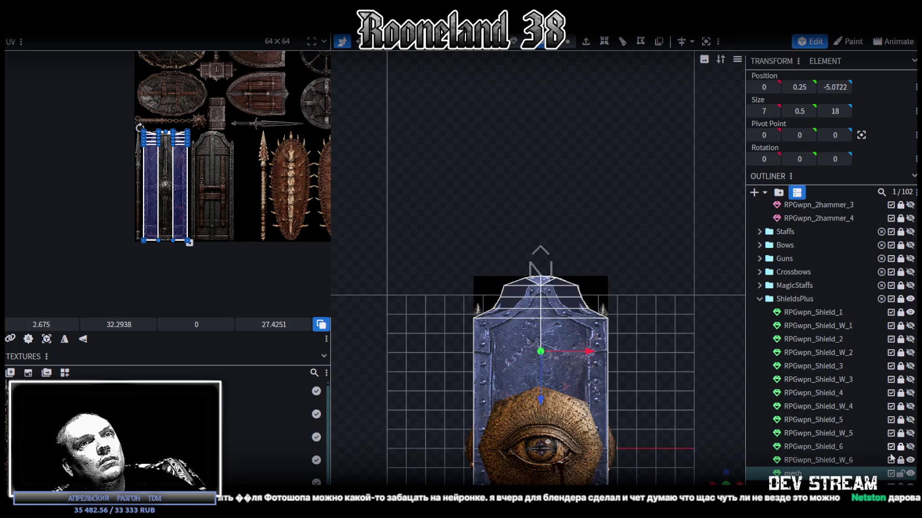
Restore the accidentally deleted top plate and hide the RPGwpn_Shield_1 eye emblem
key("Delete")
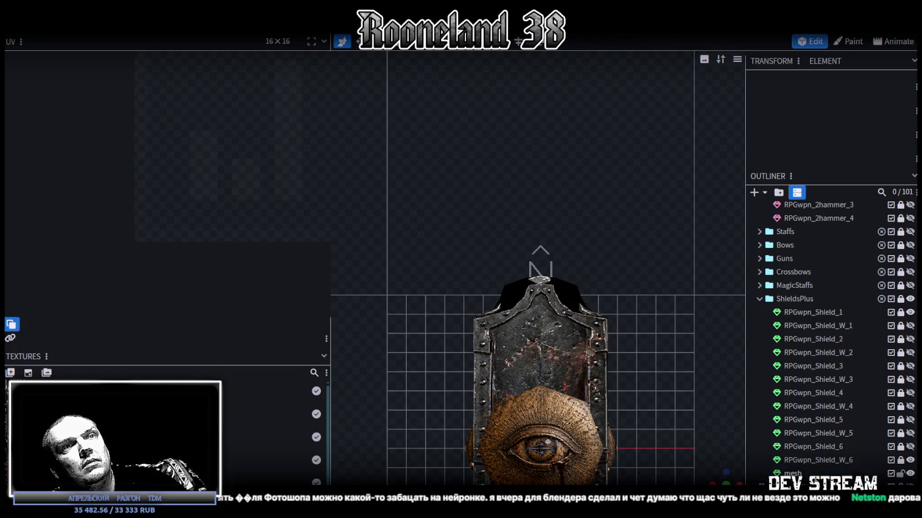
scroll(637, 359, "down", 3)
key("ctrl+z")
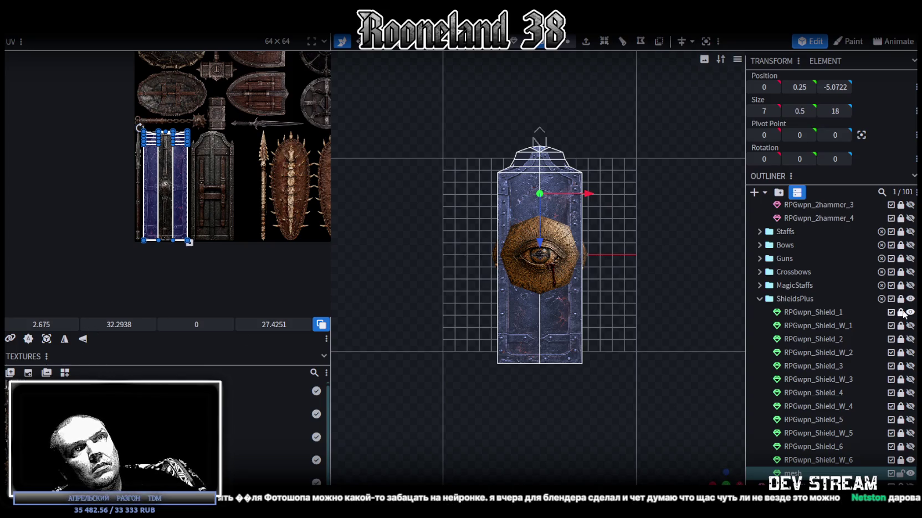
left_click(910, 313)
Reset the face UV and stretch it over the tall riveted steel panel in the atlas
left_click(52, 343)
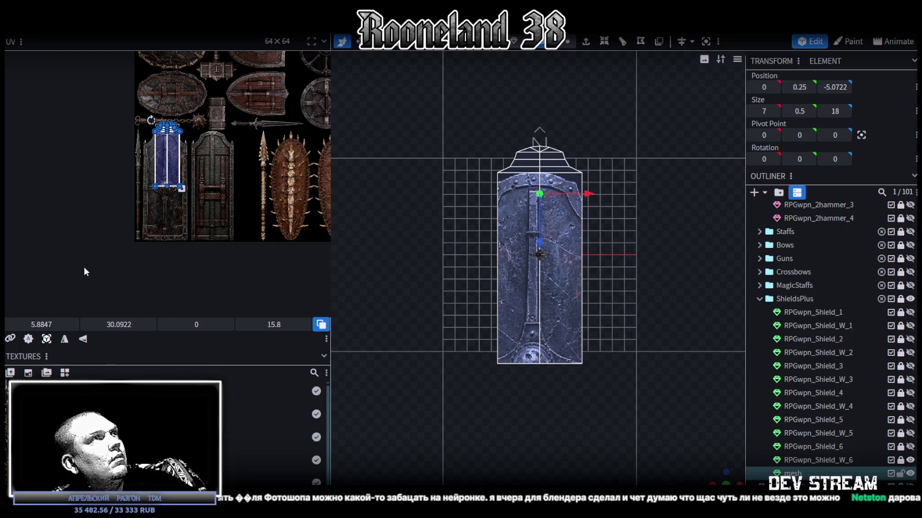
scroll(141, 108, "up", 5)
left_click_drag(194, 210, 143, 239)
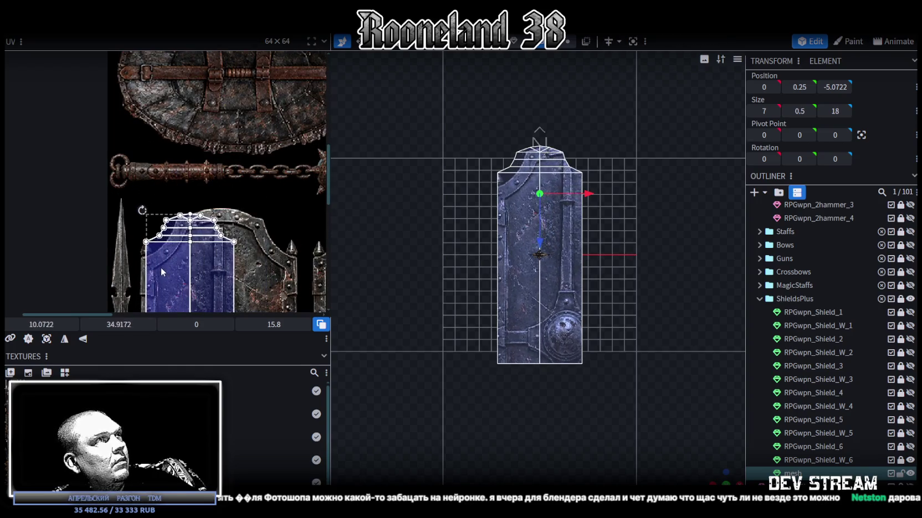
scroll(150, 250, "up", 4)
left_click_drag(184, 261, 178, 256)
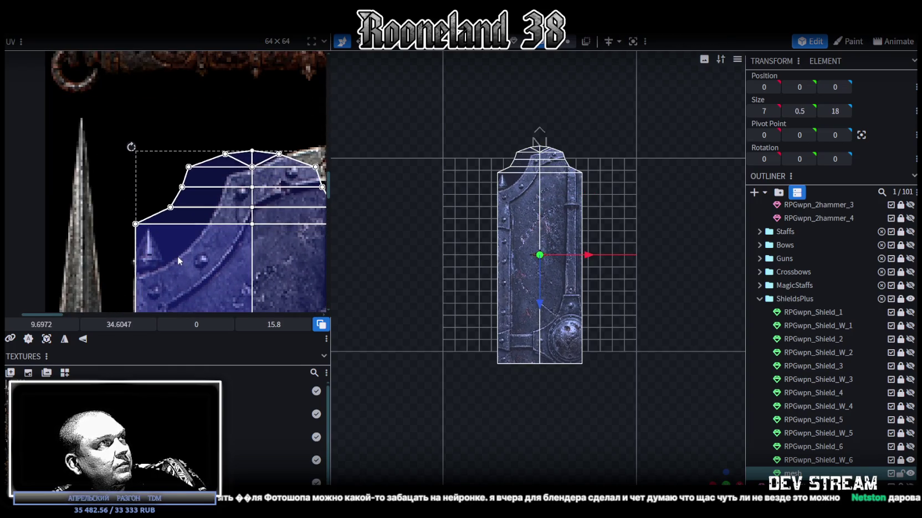
scroll(178, 256, "down", 3)
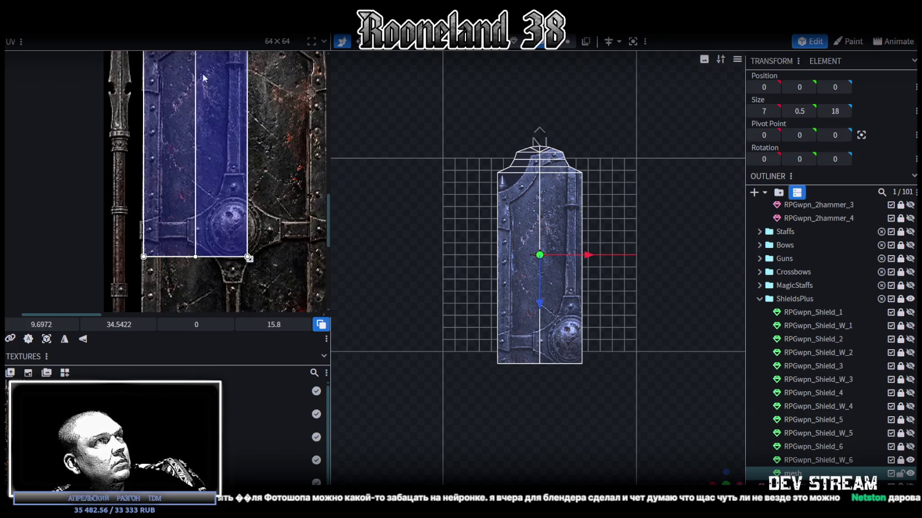
scroll(210, 194, "down", 5)
mouse_move(190, 59)
left_mouse_down()
mouse_move(264, 209)
mouse_move(252, 232)
left_mouse_up()
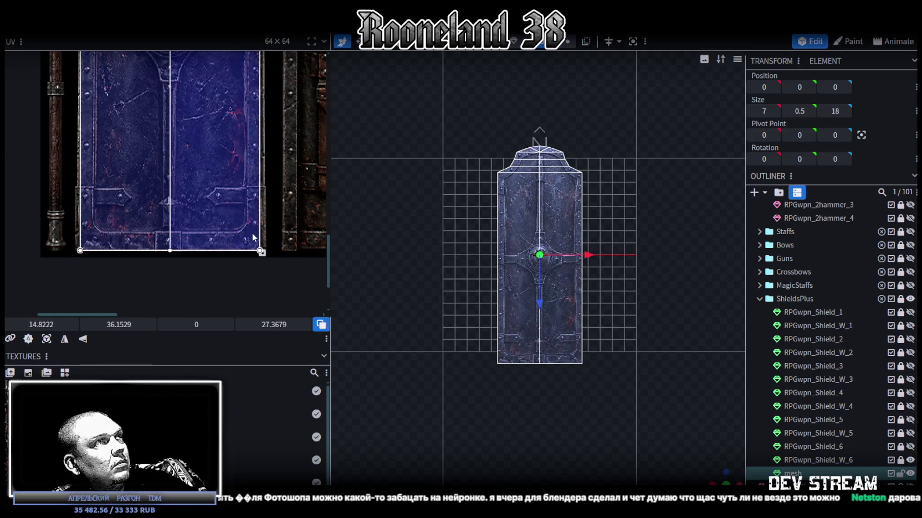
scroll(252, 233, "up", 3)
scroll(256, 271, "up", 2)
left_click_drag(242, 271, 286, 273)
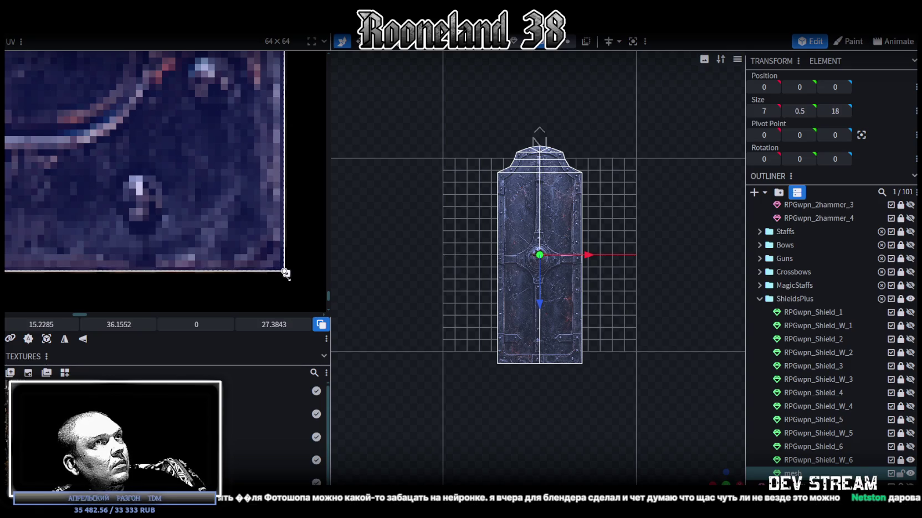
Select the bottom face mapping and widen it leftward on the riveted texture
scroll(238, 207, "down", 3)
scroll(238, 207, "down", 2)
scroll(516, 225, "up", 3)
scroll(521, 229, "up", 2)
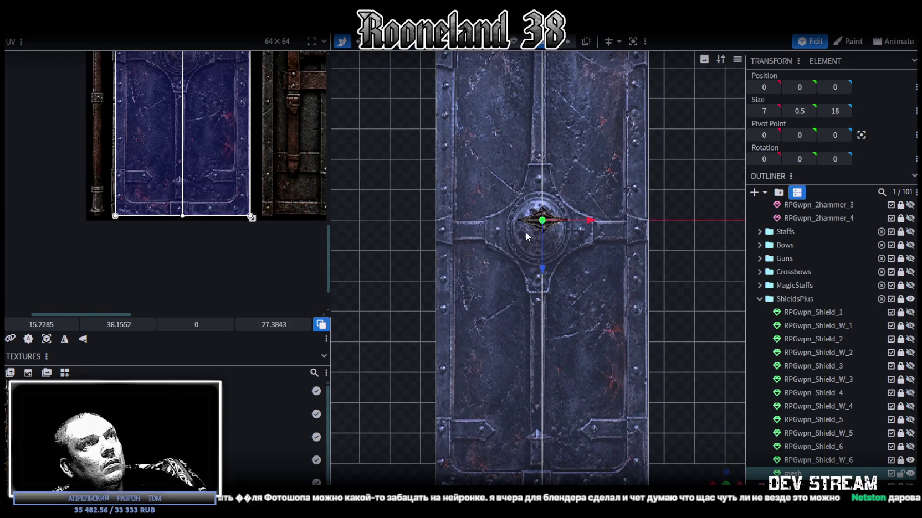
scroll(200, 190, "up", 2)
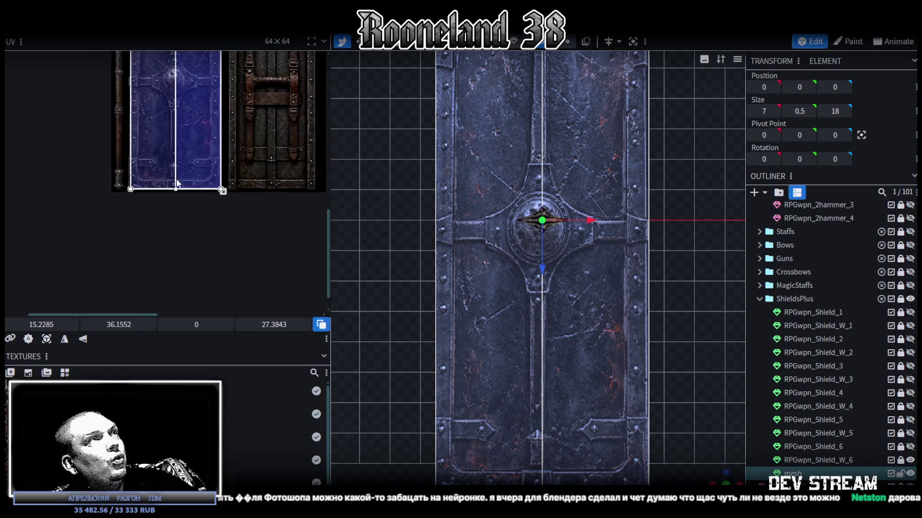
scroll(243, 184, "up", 2)
scroll(243, 184, "up", 2)
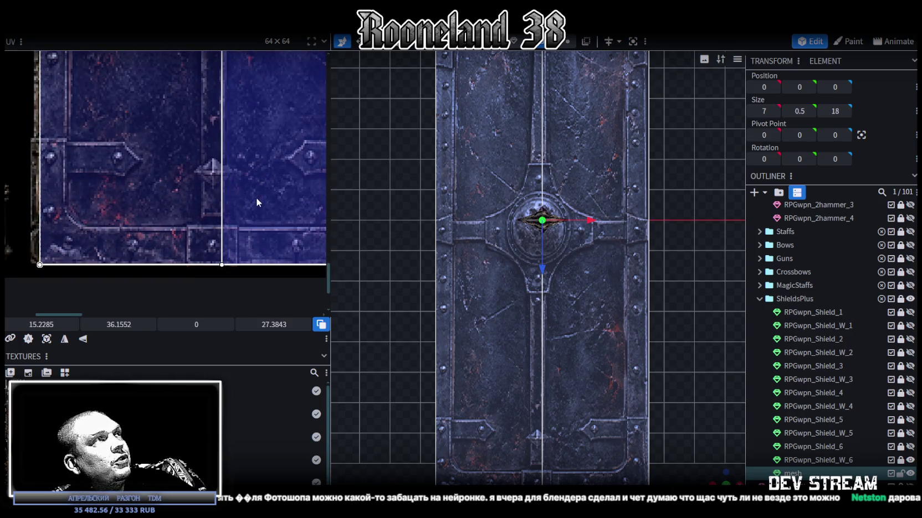
scroll(256, 197, "down", 2)
scroll(226, 264, "down", 1)
scroll(223, 290, "down", 2)
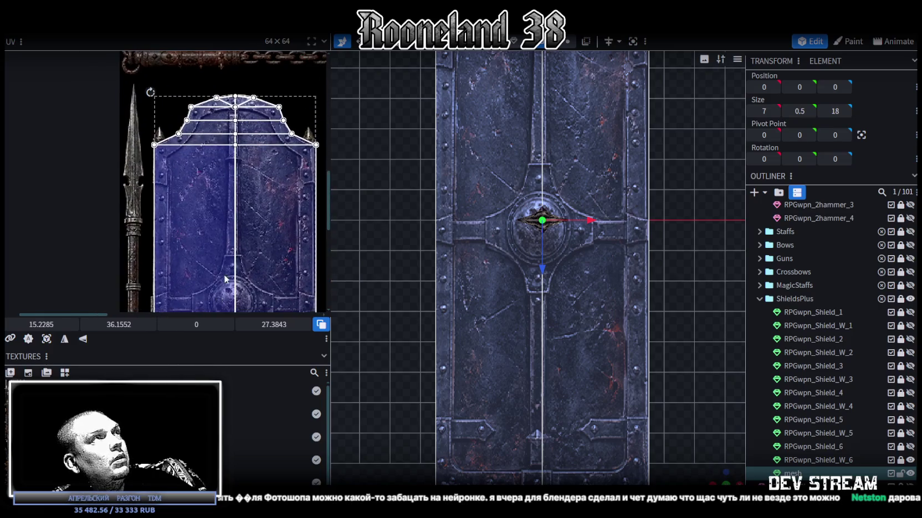
scroll(223, 290, "up", 2)
scroll(185, 168, "up", 1)
scroll(256, 242, "down", 2)
scroll(234, 115, "down", 1)
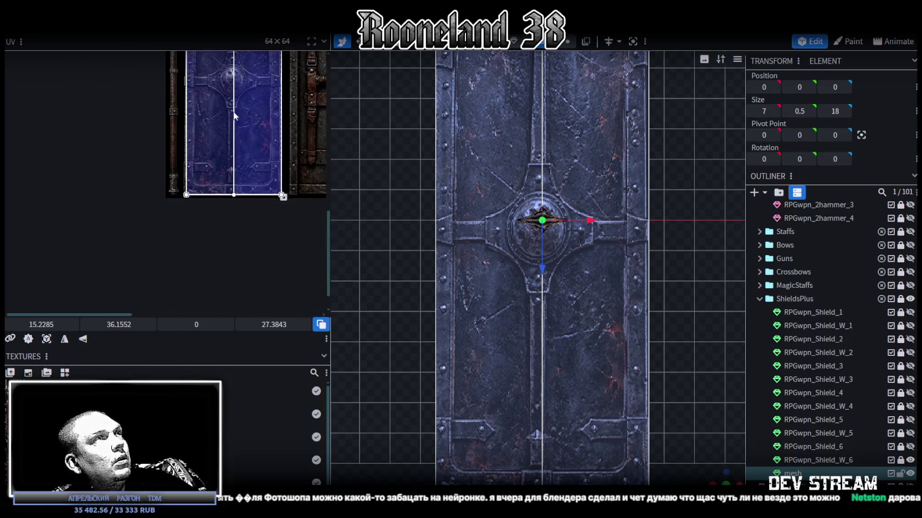
scroll(225, 138, "up", 2)
left_click_drag(141, 252, 247, 239)
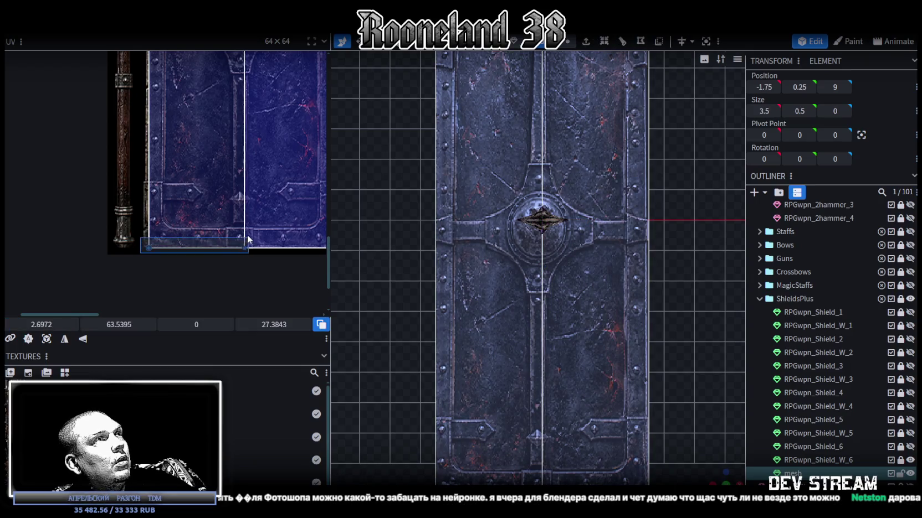
scroll(127, 266, "up", 3)
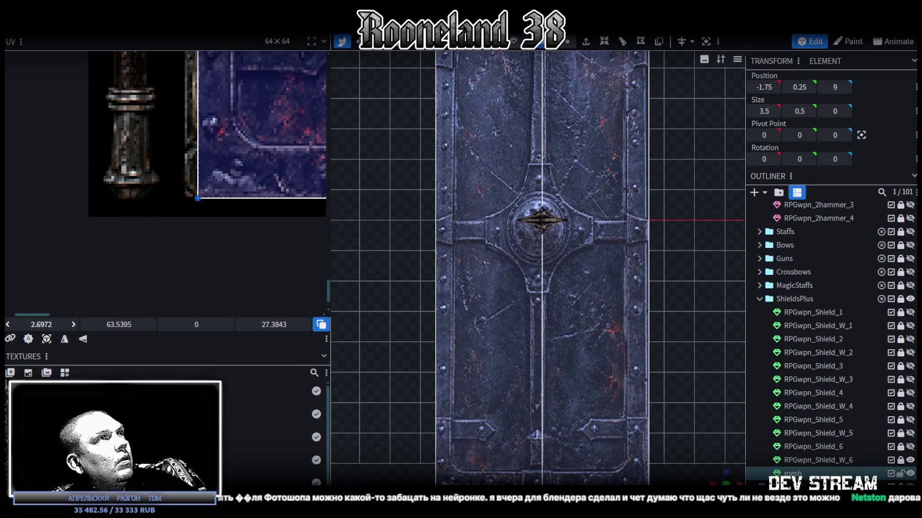
left_click_drag(197, 127, 185, 128)
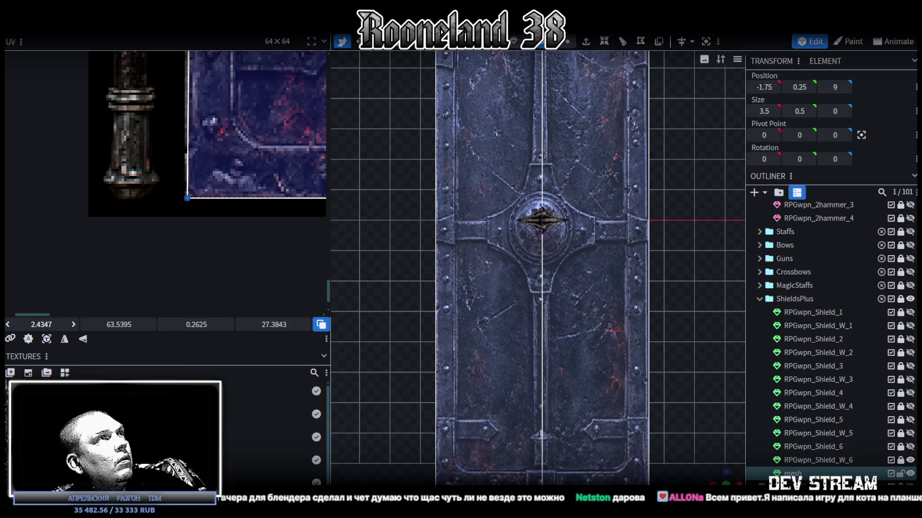
Clear the selection and hide the spike model
mouse_move(552, 347)
right_mouse_down()
mouse_move(537, 251)
mouse_move(521, 345)
right_mouse_up()
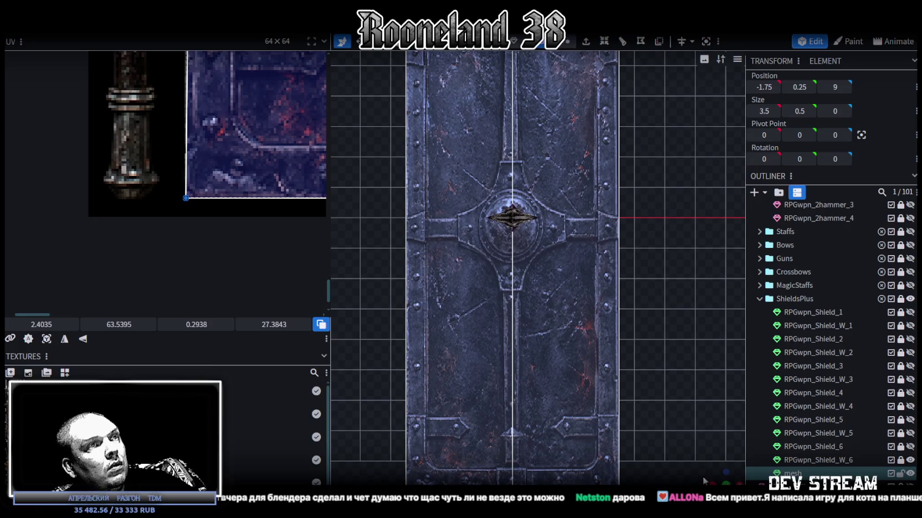
left_click_drag(729, 478, 718, 469)
left_click(698, 387)
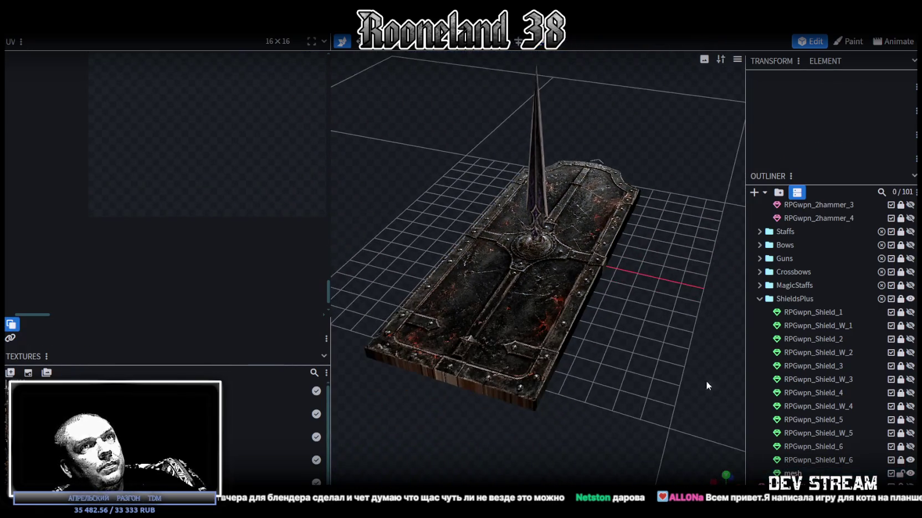
left_click(910, 460)
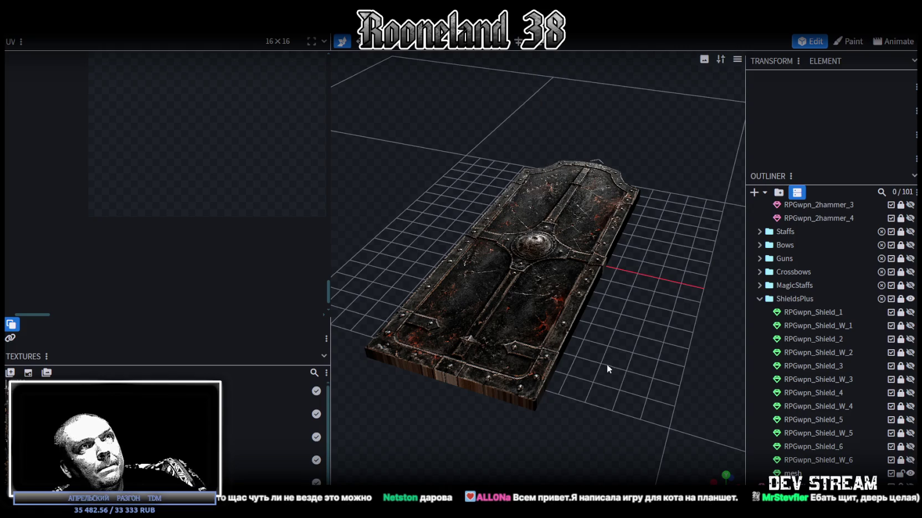
Select the shield plate in front view and drag its top edge until Size Z reads 16
left_click_drag(608, 363, 627, 371)
left_click(605, 331)
mouse_move(605, 331)
left_mouse_down()
mouse_move(500, 386)
mouse_move(519, 380)
mouse_move(652, 456)
mouse_move(703, 446)
left_mouse_up()
left_click_drag(665, 414, 627, 374)
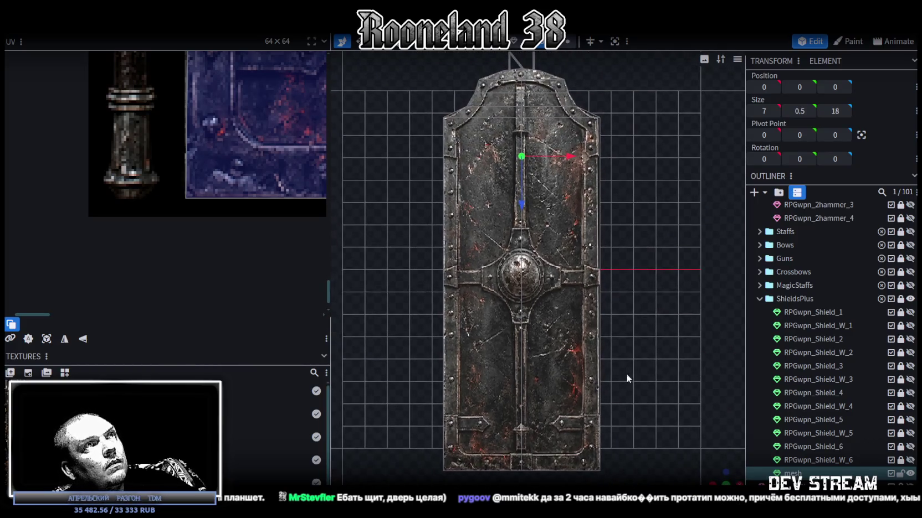
left_click(606, 333)
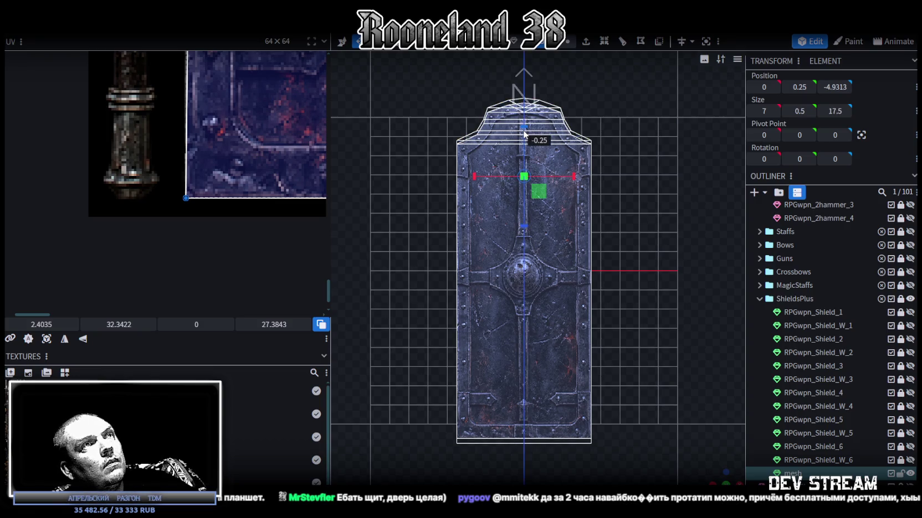
left_click_drag(523, 138, 520, 153)
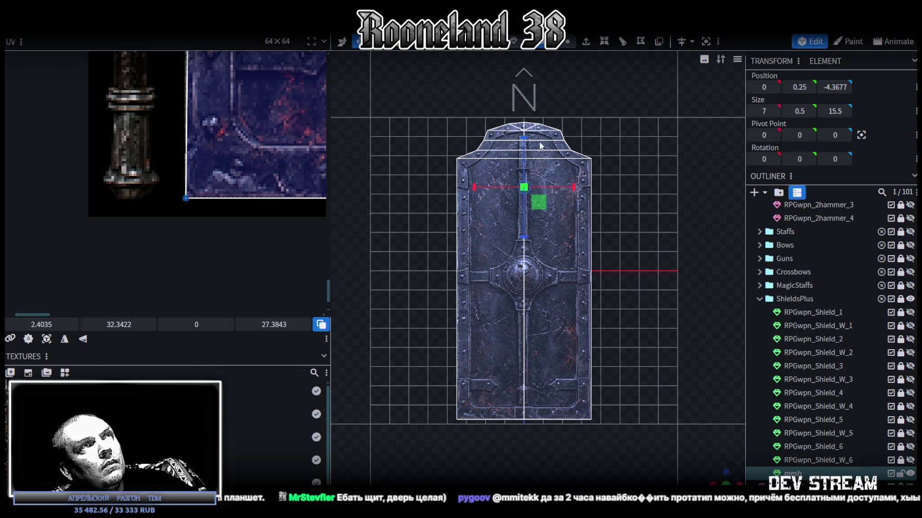
left_click_drag(526, 141, 532, 152)
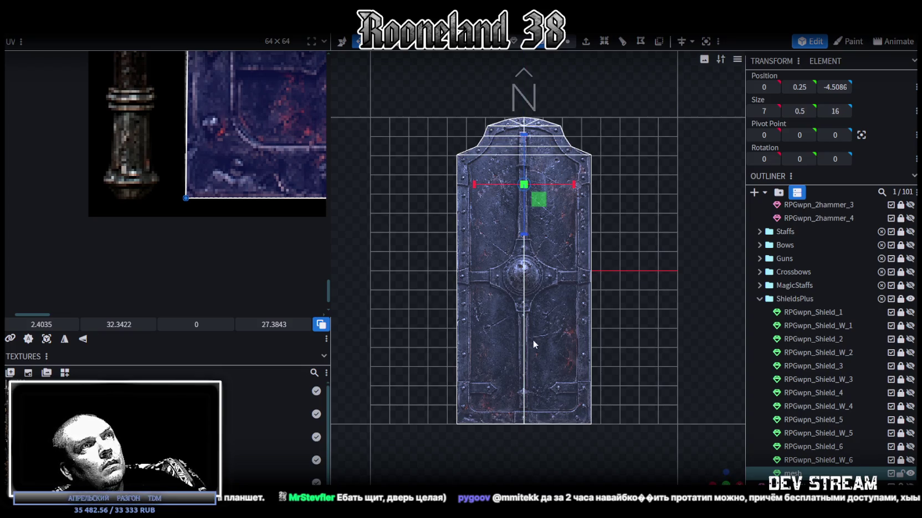
scroll(535, 343, "up", 3)
mouse_move(720, 478)
left_mouse_down()
mouse_move(648, 349)
mouse_move(660, 224)
left_mouse_up()
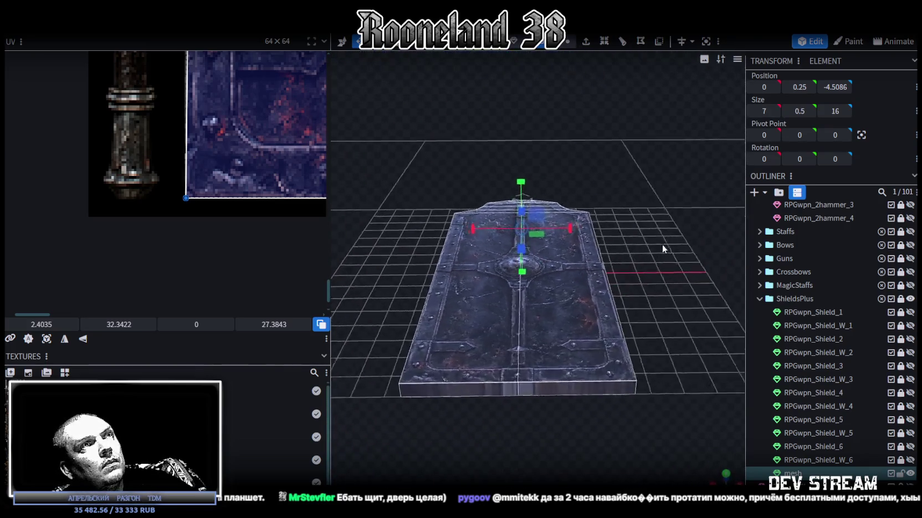
From a front view, raise the shield's middle vertices to bend the shield
left_click(731, 481)
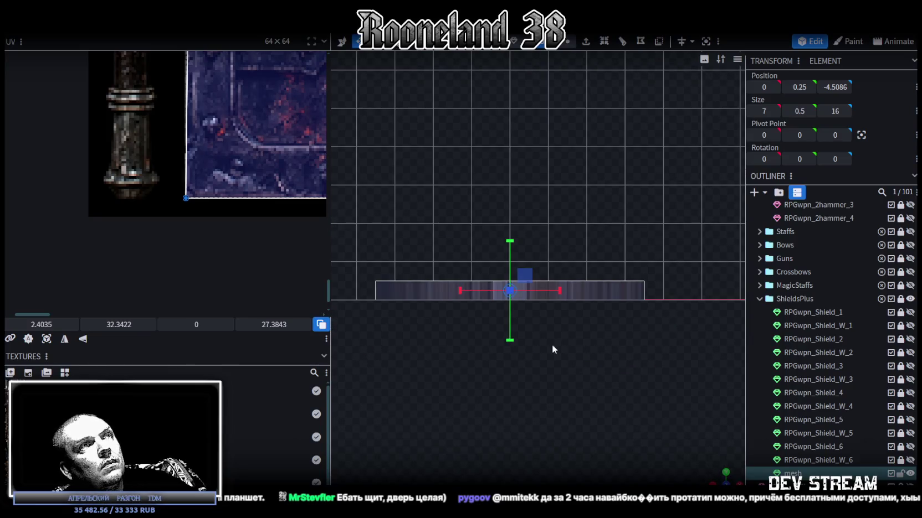
scroll(553, 348, "up", 3)
left_click(566, 46)
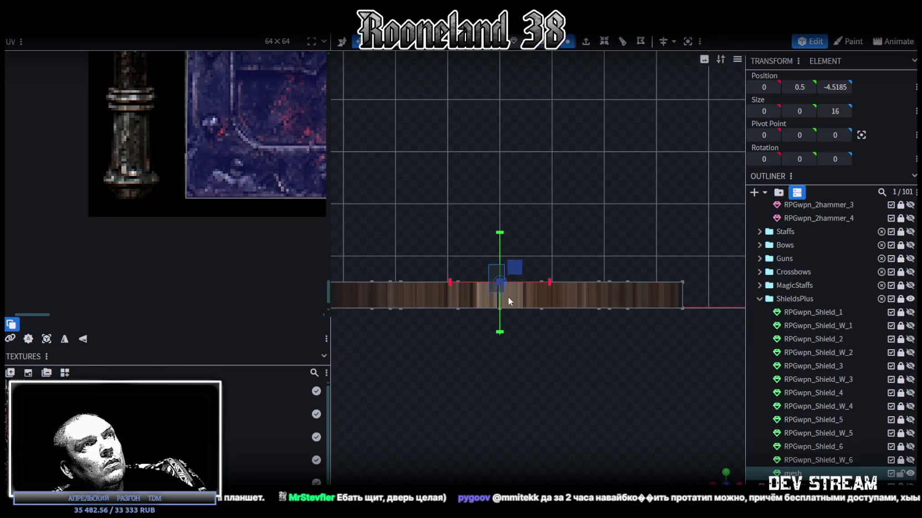
left_click_drag(451, 263, 544, 331)
key("v")
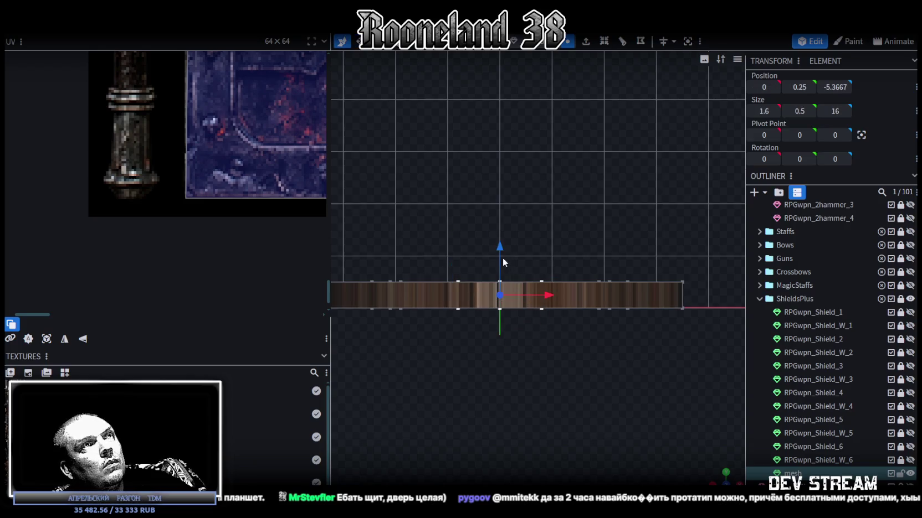
left_click_drag(502, 257, 503, 244)
From a side view, thin another shield element to 0.5 units tall
mouse_move(724, 480)
left_mouse_down()
mouse_move(442, 329)
mouse_move(460, 362)
mouse_move(643, 362)
mouse_move(556, 414)
mouse_move(591, 335)
mouse_move(599, 382)
mouse_move(592, 338)
mouse_move(487, 313)
mouse_move(573, 348)
left_mouse_up()
left_click(714, 479)
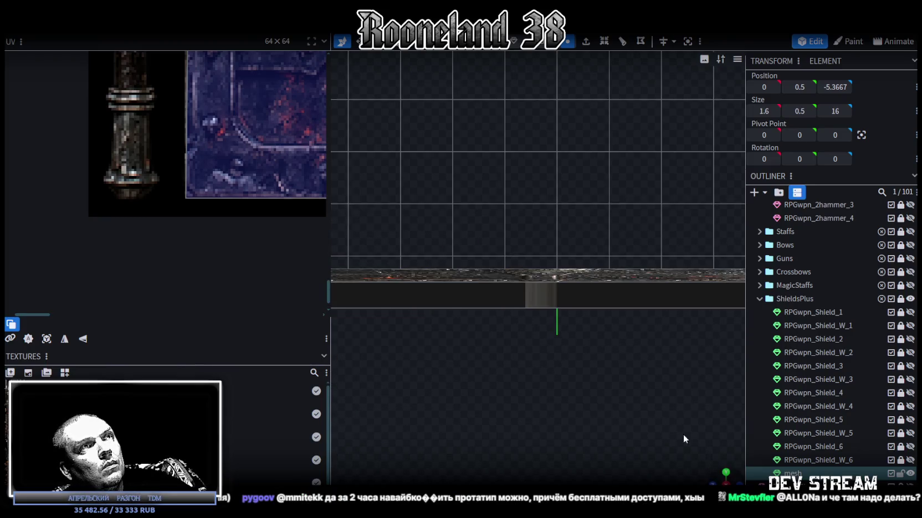
mouse_move(636, 370)
right_mouse_down()
mouse_move(585, 340)
mouse_move(486, 310)
mouse_move(537, 354)
right_mouse_up()
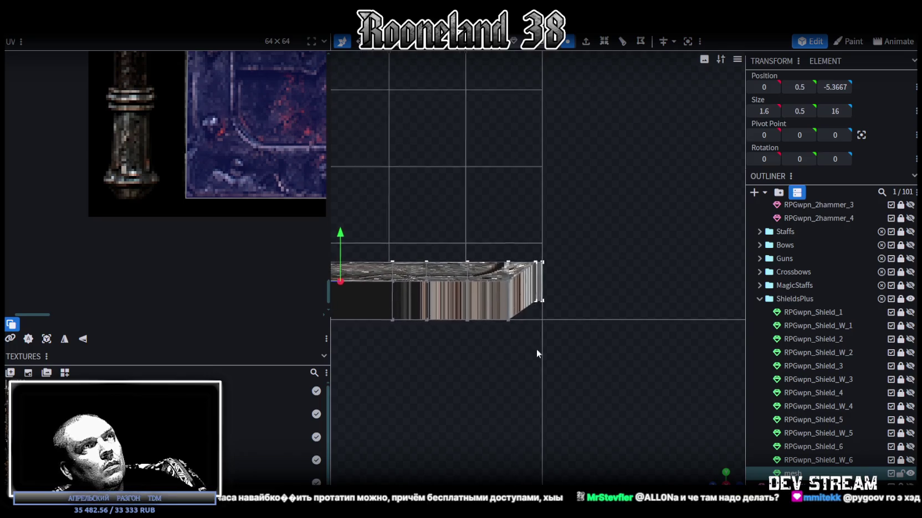
left_click(511, 279)
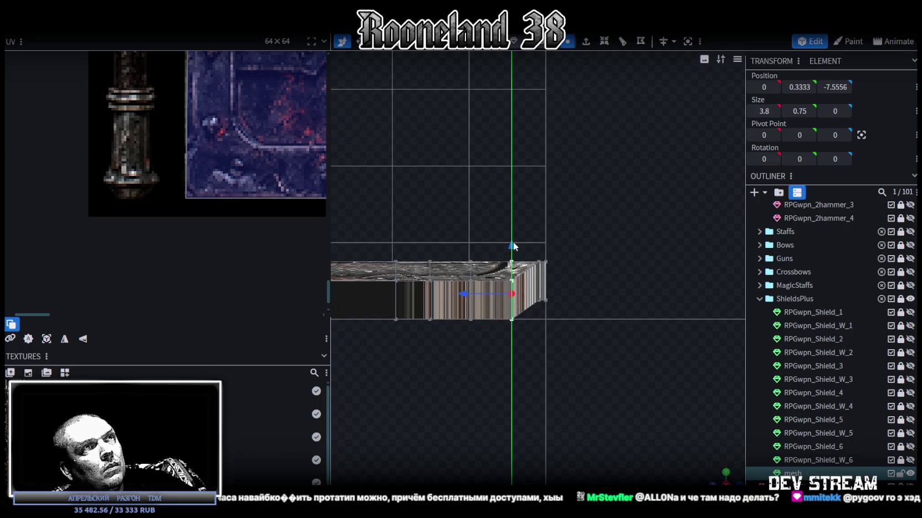
left_click_drag(513, 258, 513, 260)
mouse_move(512, 305)
left_mouse_down()
mouse_move(500, 274)
mouse_move(513, 251)
left_mouse_up()
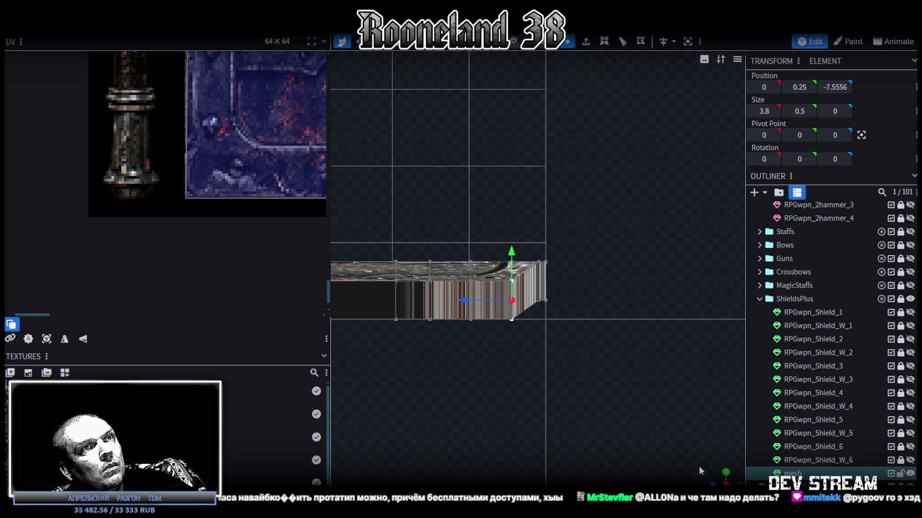
Raise a rim side piece from 0.25 to about 0.35 and a bit further
mouse_move(725, 473)
left_mouse_down()
mouse_move(494, 428)
mouse_move(577, 118)
left_mouse_up()
left_click(456, 352)
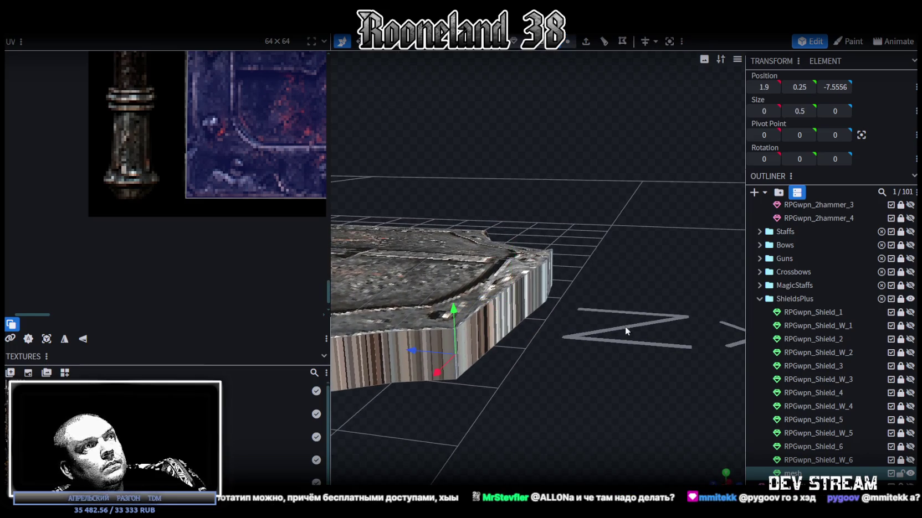
left_click_drag(457, 351, 647, 326)
left_click(703, 324)
left_click_drag(617, 378, 624, 312)
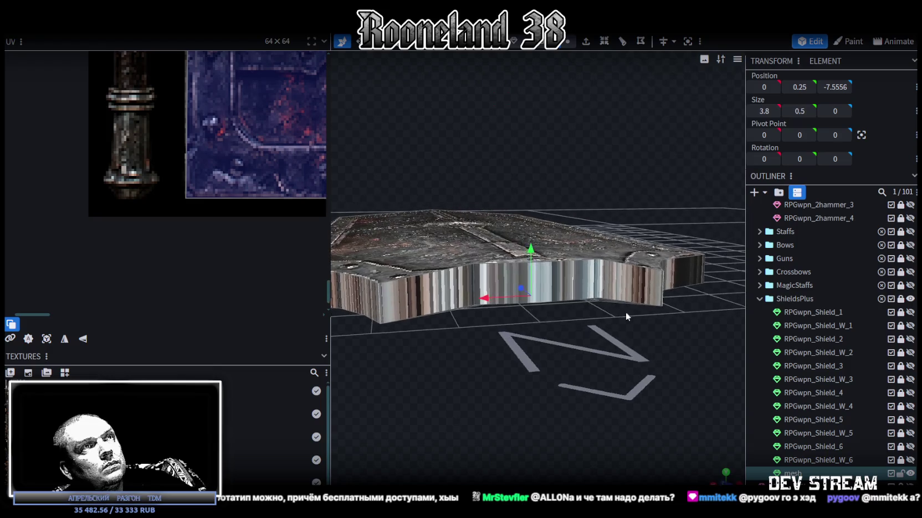
left_click_drag(529, 256, 530, 250)
mouse_move(487, 333)
left_mouse_down()
mouse_move(448, 353)
mouse_move(554, 365)
mouse_move(505, 335)
mouse_move(574, 328)
left_mouse_up()
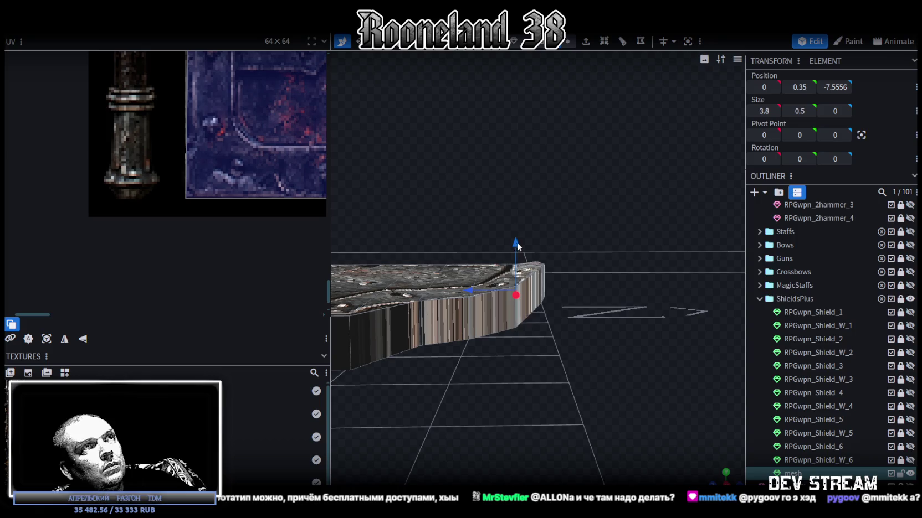
left_click_drag(517, 245, 517, 242)
left_click_drag(673, 309, 662, 313)
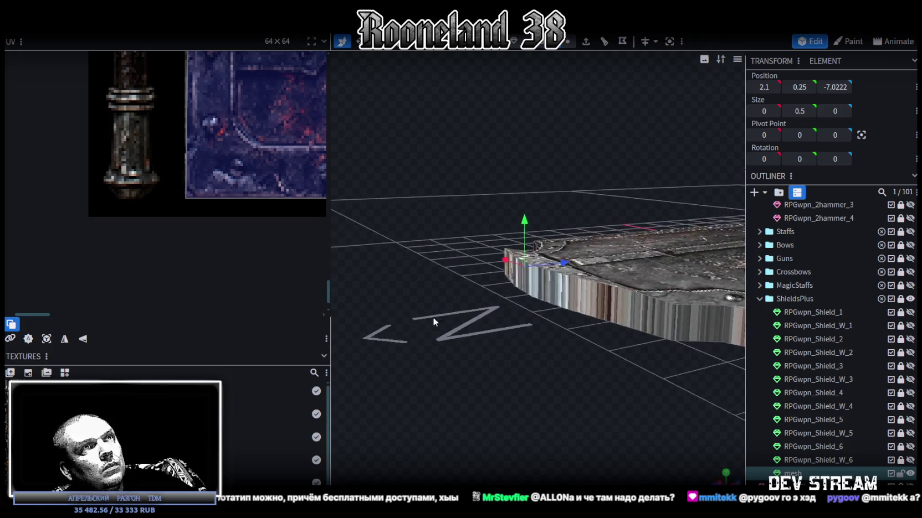
Inspect the remaining rim side and corner pieces, including the 4.9-wide one
left_click(673, 320)
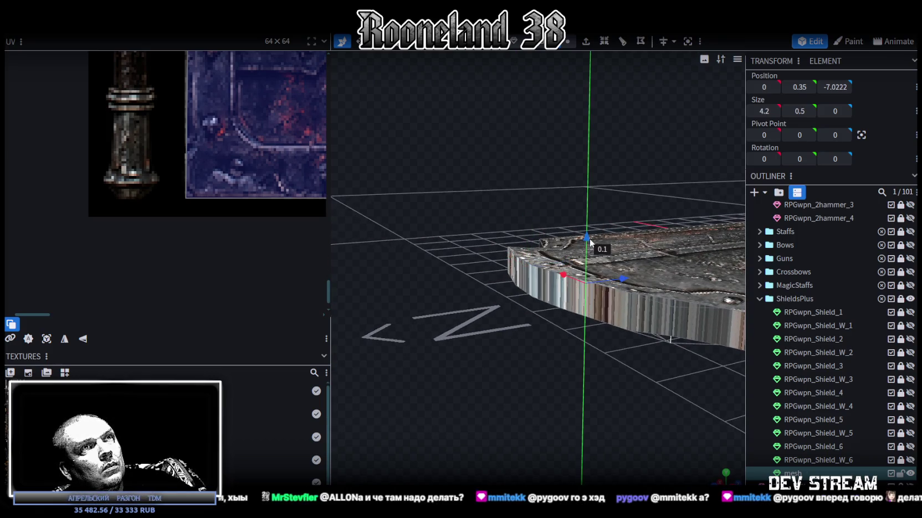
left_click_drag(617, 369, 565, 344)
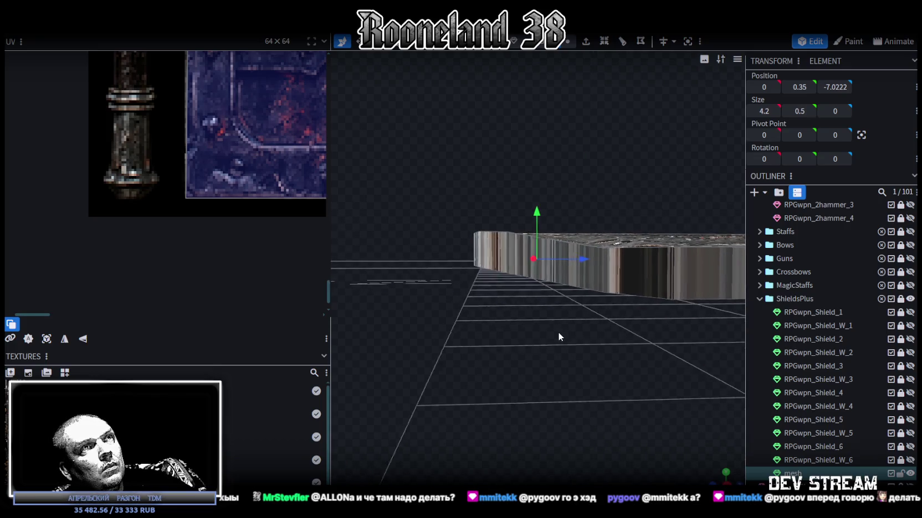
left_click(628, 283)
left_click_drag(628, 285, 575, 330)
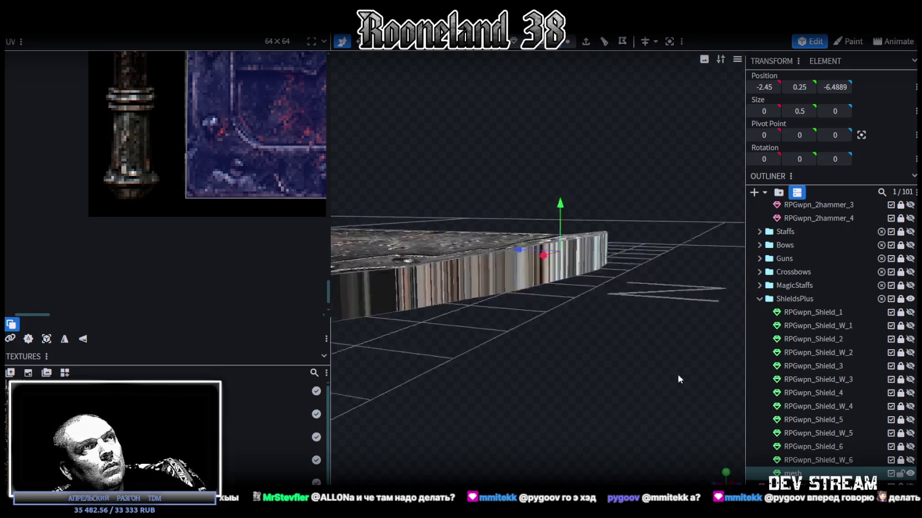
left_click(505, 292)
left_click_drag(505, 293, 504, 214)
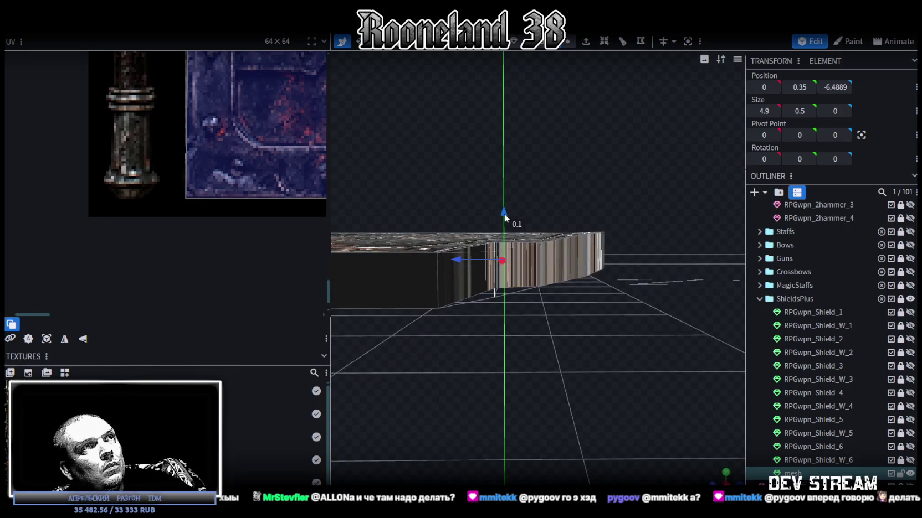
left_click(542, 262)
mouse_move(542, 262)
left_mouse_down()
mouse_move(435, 311)
mouse_move(563, 291)
left_mouse_up()
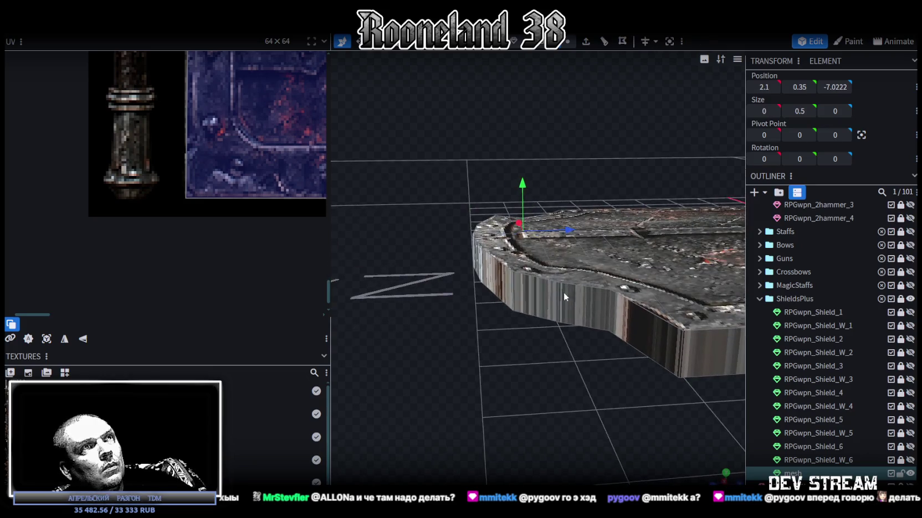
mouse_move(553, 347)
left_mouse_down()
mouse_move(540, 354)
mouse_move(554, 379)
mouse_move(558, 293)
left_mouse_up()
Raise the 4.2-wide rim piece from 0.35 to 0.4, then view the shield top-down
left_click(531, 285)
left_click_drag(529, 355, 538, 351)
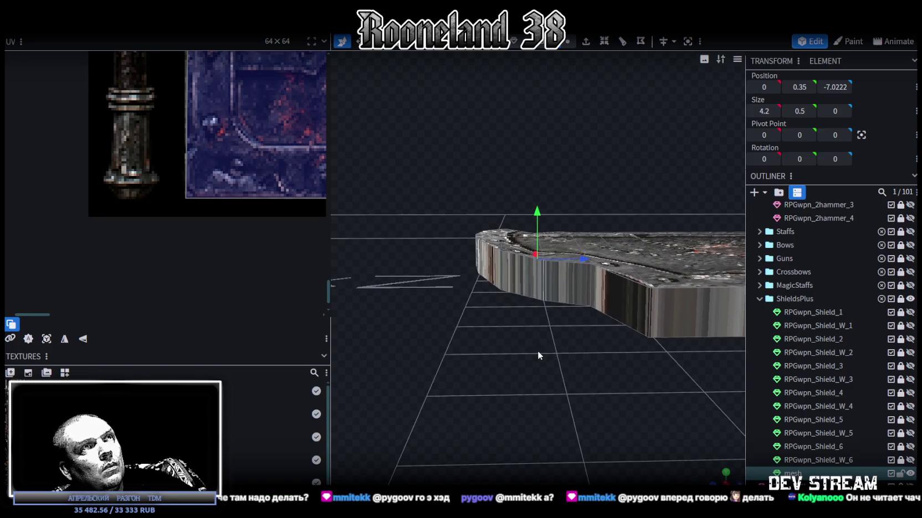
left_click_drag(536, 208, 535, 211)
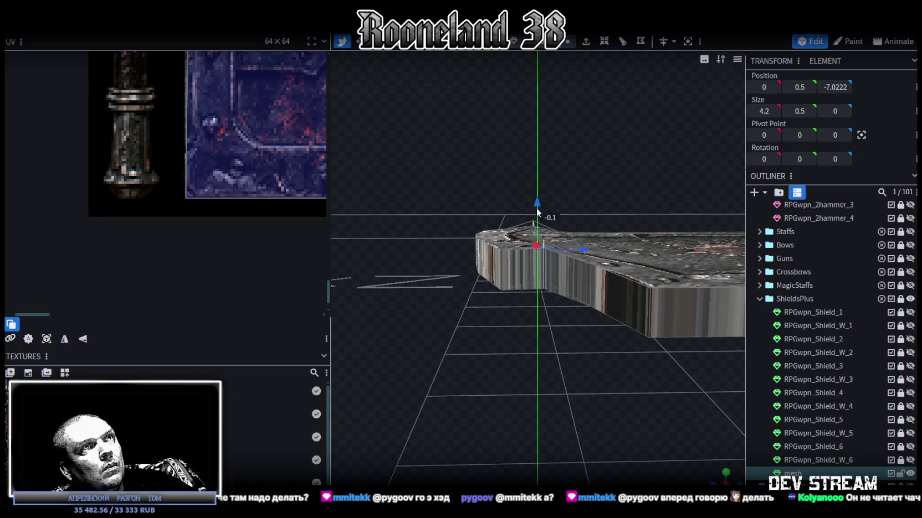
mouse_move(515, 347)
left_mouse_down()
mouse_move(671, 355)
mouse_move(430, 360)
mouse_move(465, 335)
mouse_move(602, 373)
mouse_move(550, 354)
mouse_move(562, 458)
mouse_move(541, 339)
left_mouse_up()
scroll(563, 457, "up", 5)
mouse_move(630, 381)
left_mouse_down()
mouse_move(661, 381)
mouse_move(684, 297)
mouse_move(671, 275)
left_mouse_up()
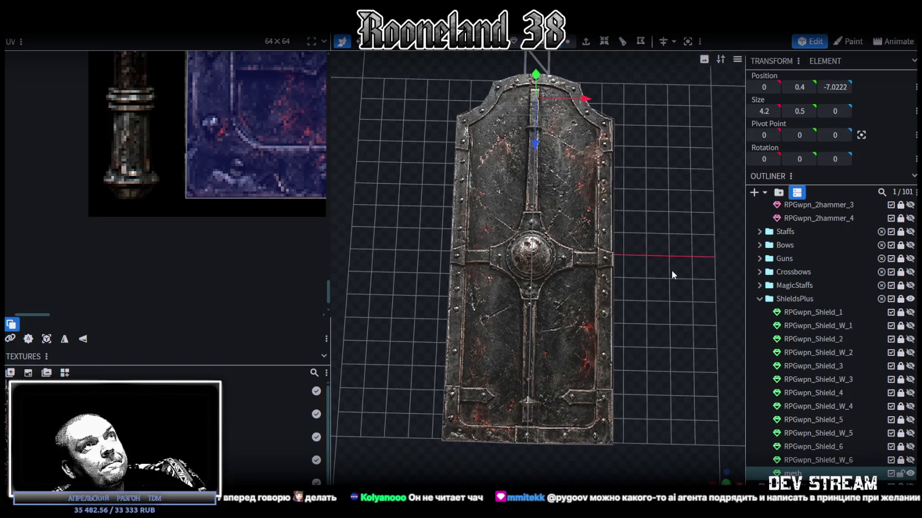
Copy the shield's front faces and paste them as Mesh Selection geometry
scroll(567, 230, "up", 2)
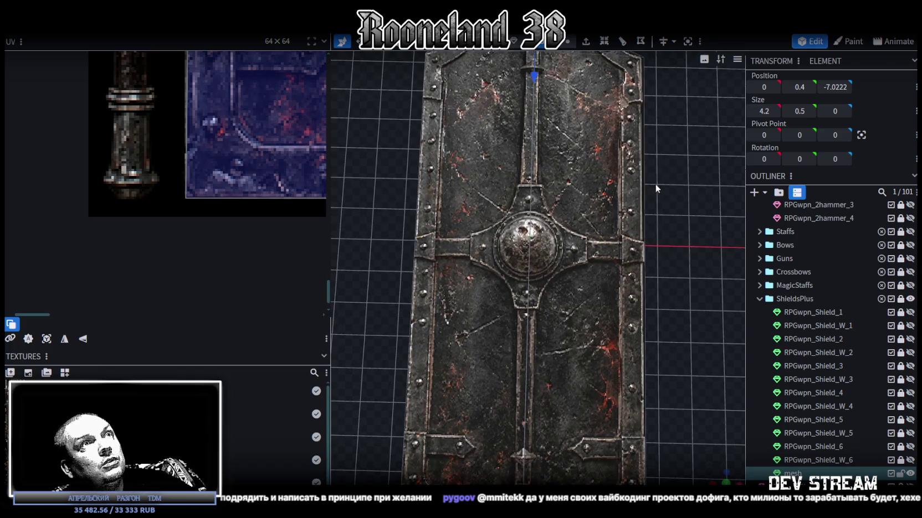
scroll(566, 230, "up", 2)
left_click(567, 230)
key("ctrl+c")
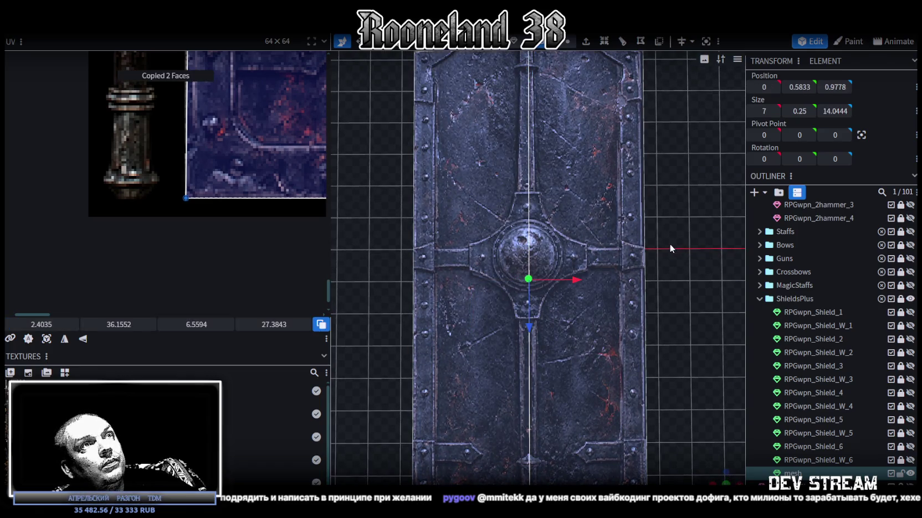
key("ctrl+v")
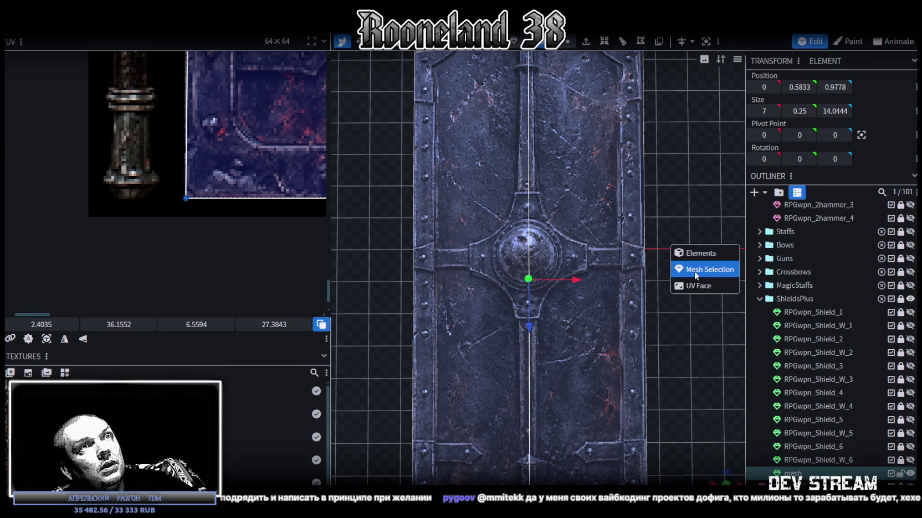
left_click(694, 271)
Inspect the pasted faces from several angles, then clear the face selection
scroll(674, 280, "down", 2)
mouse_move(675, 277)
left_mouse_down()
mouse_move(608, 184)
mouse_move(541, 187)
mouse_move(533, 178)
mouse_move(668, 309)
left_mouse_up()
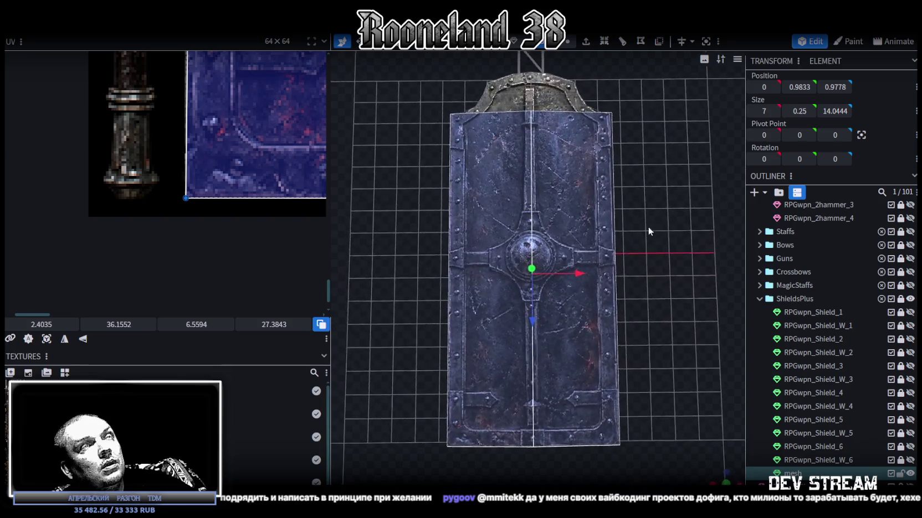
scroll(648, 267, "up", 3)
scroll(648, 263, "down", 1)
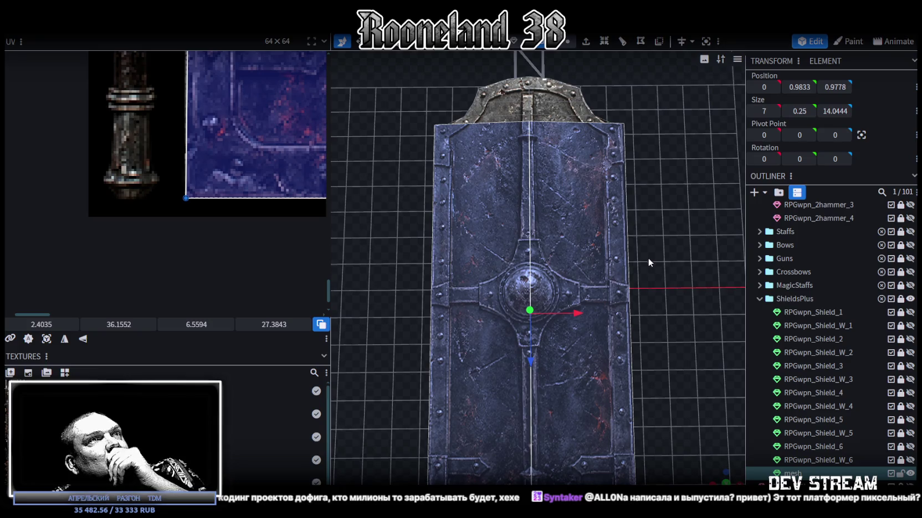
scroll(648, 260, "up", 2)
left_click_drag(488, 183, 487, 173)
scroll(488, 172, "up", 2)
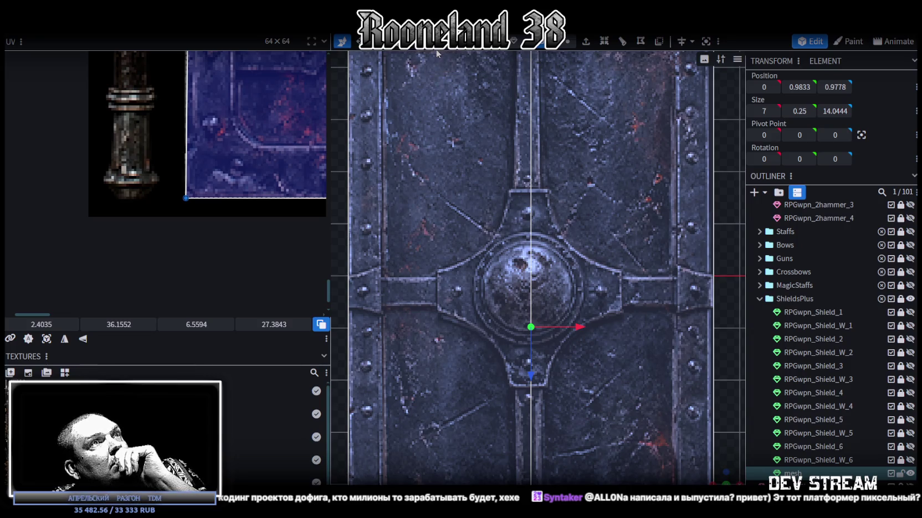
scroll(536, 158, "down", 5)
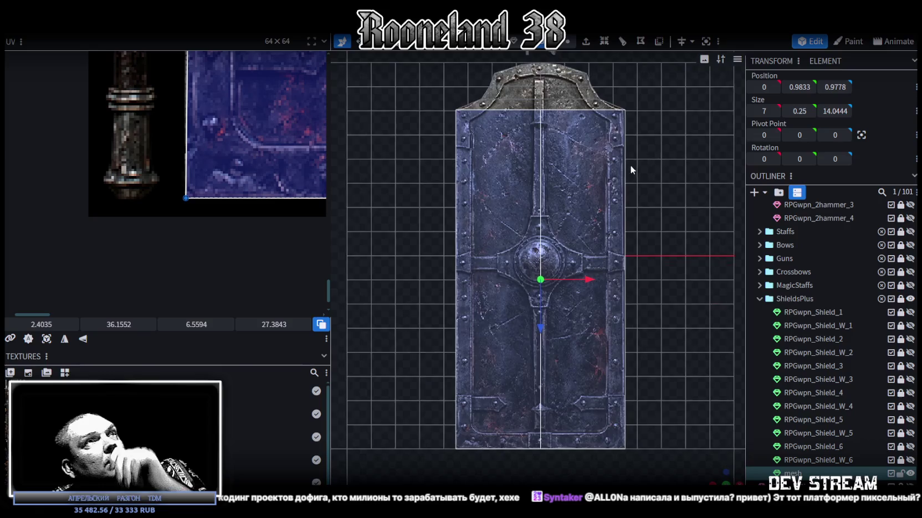
key("Escape")
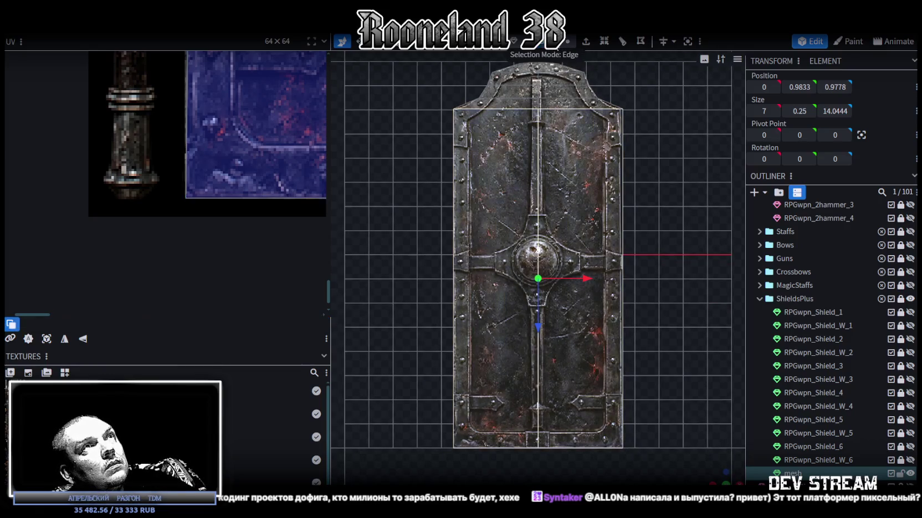
Select the rim piece on the shield's top edge and snap to a front view
left_click(573, 110)
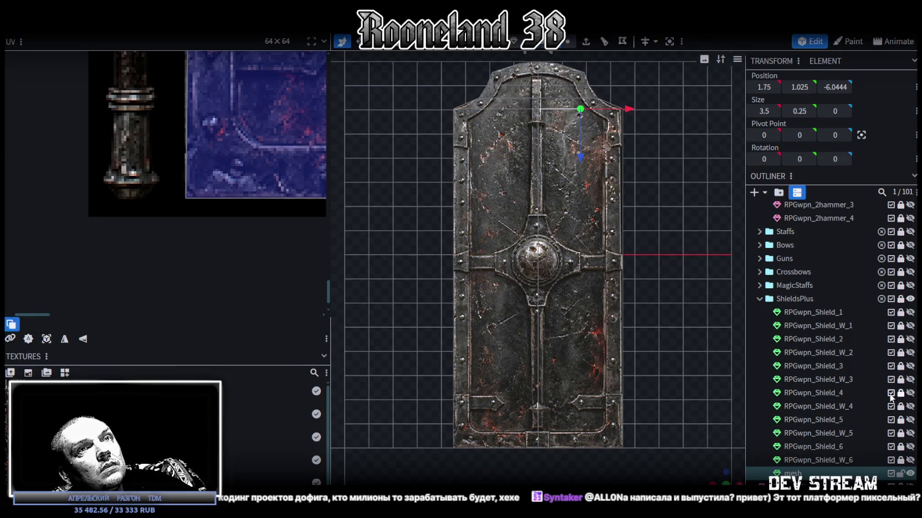
scroll(666, 339, "down", 2)
left_click_drag(720, 475, 722, 474)
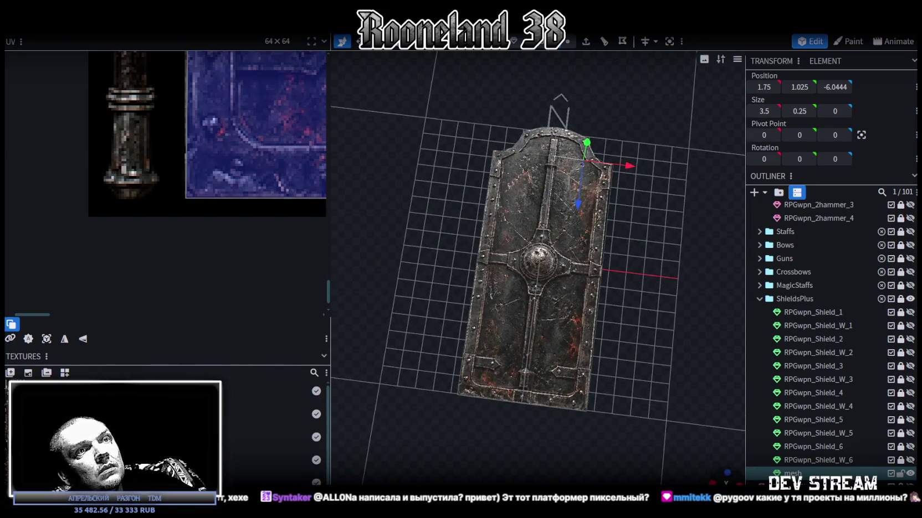
left_click(723, 474)
scroll(643, 364, "up", 3)
scroll(659, 308, "up", 2)
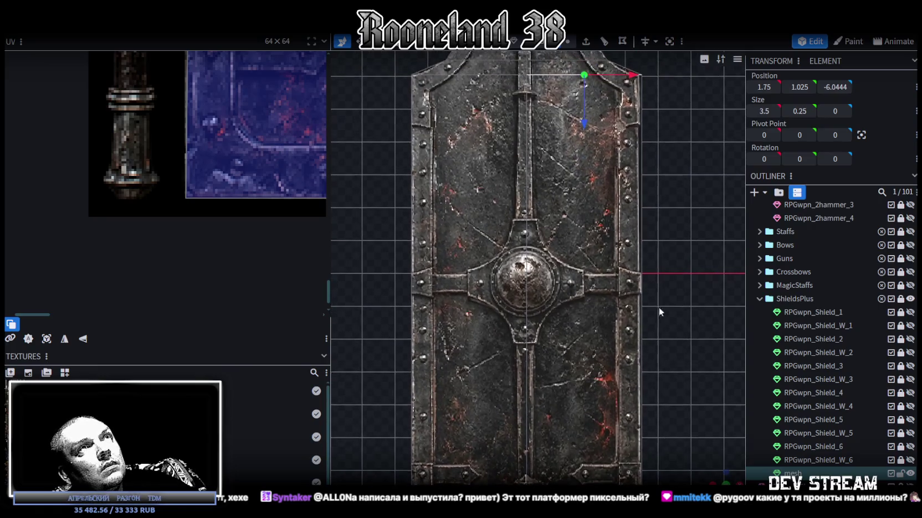
Add a loop cut and slide its offset, trying 1.7545 and 0.8545 before settling near 0.7045
left_click(604, 43)
left_click_drag(555, 478, 531, 478)
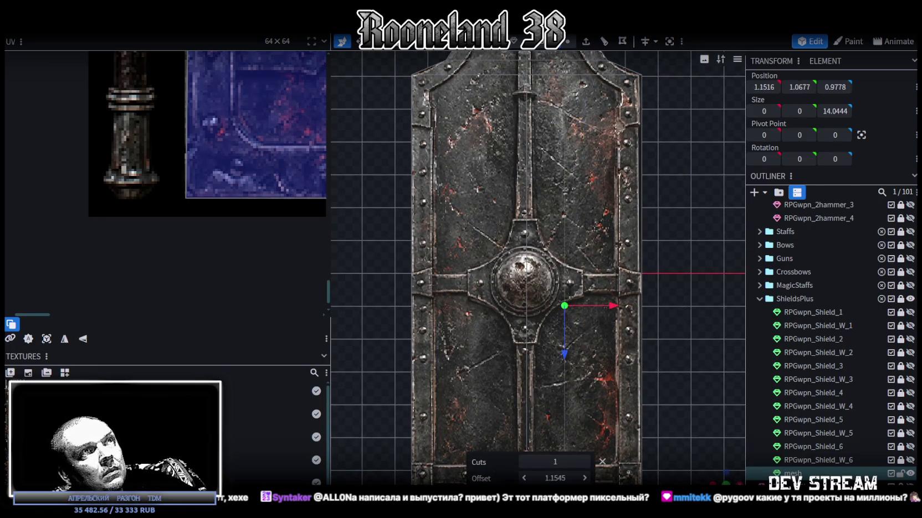
mouse_move(555, 478)
left_mouse_down()
mouse_move(570, 478)
mouse_move(548, 478)
left_mouse_up()
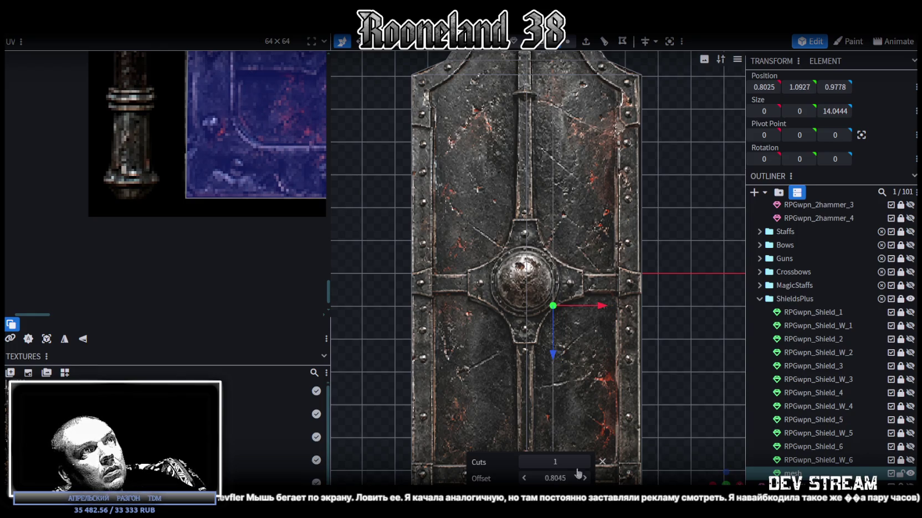
scroll(535, 350, "down", 3)
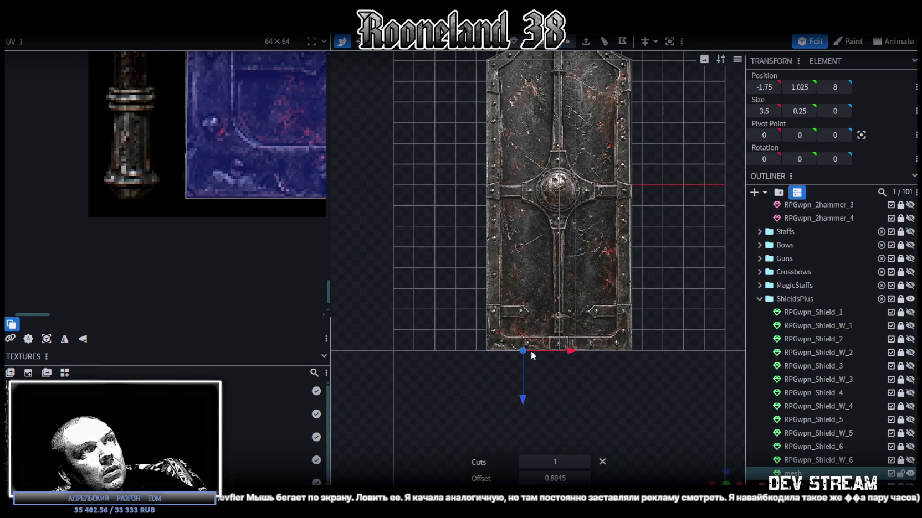
left_click_drag(530, 351, 630, 103)
scroll(582, 211, "up", 4)
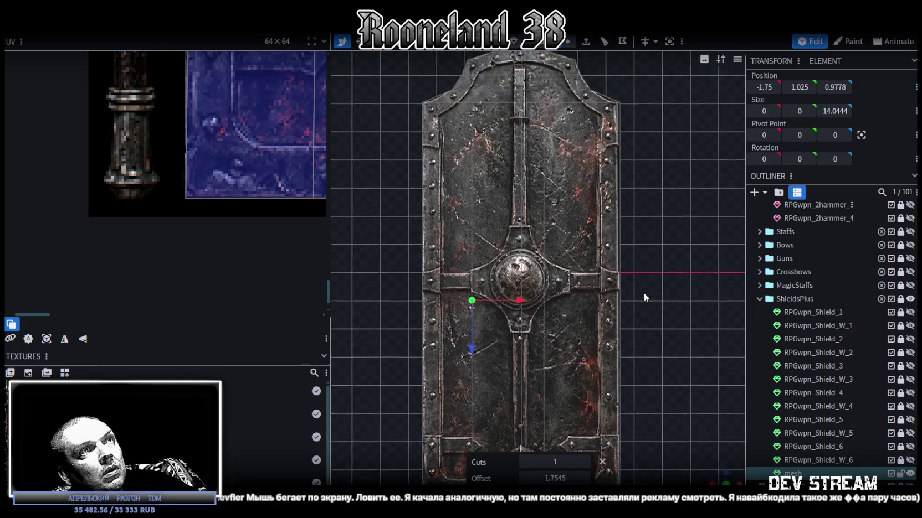
left_click_drag(548, 478, 526, 478)
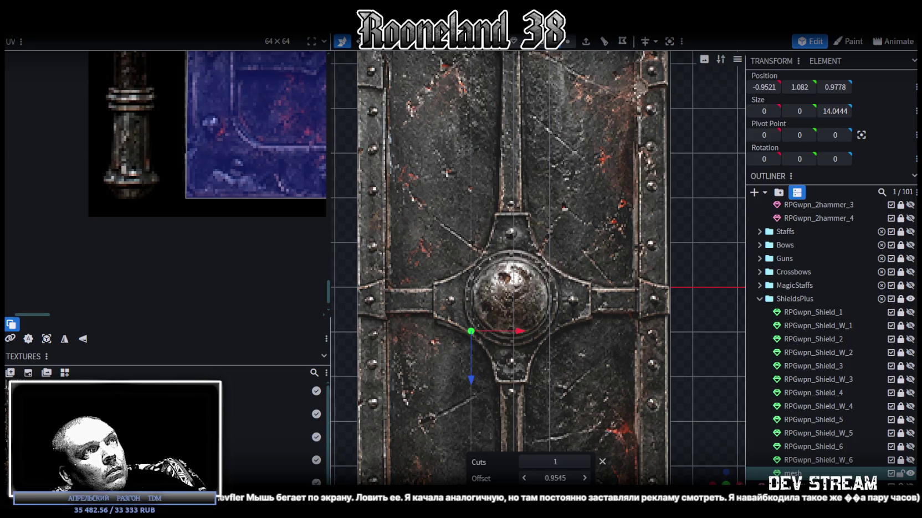
left_click_drag(555, 479, 566, 479)
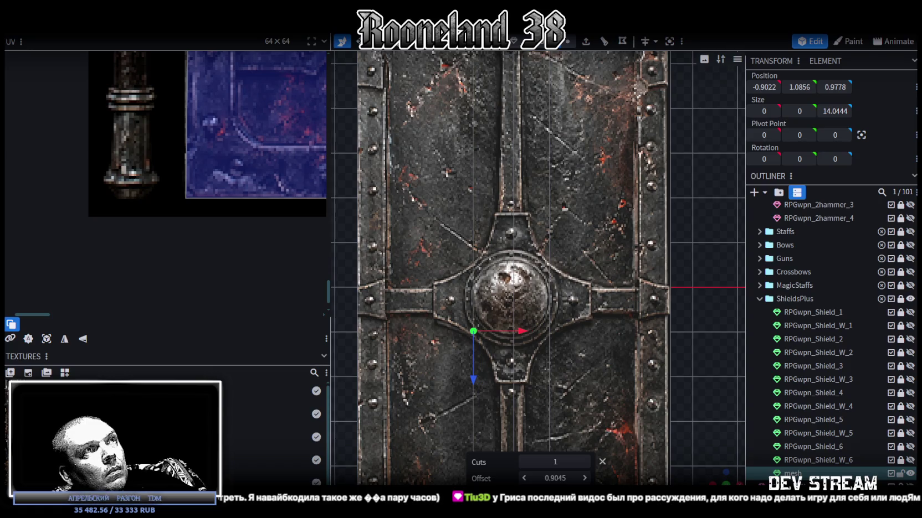
scroll(641, 398, "down", 5)
scroll(708, 385, "down", 2)
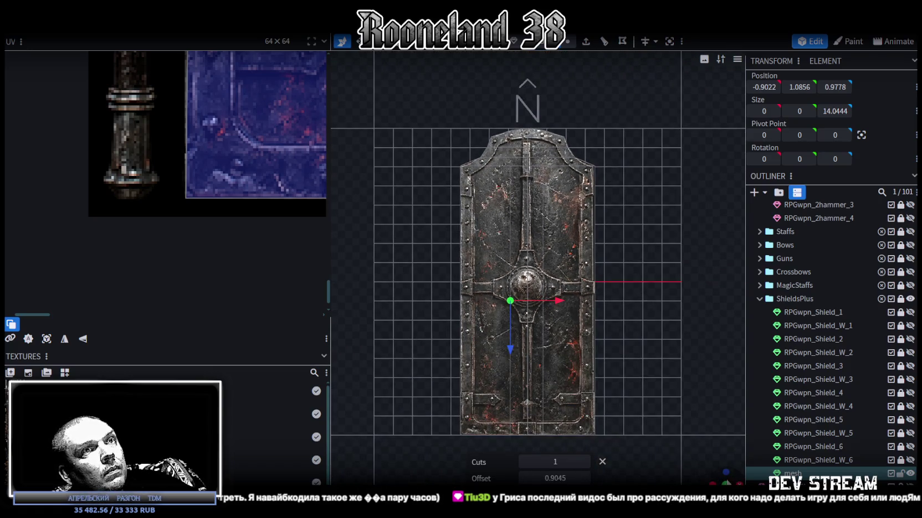
Redo the loop cut from a horizontal edge, offset about 5.46 so it crosses the central boss
left_click_drag(554, 310, 621, 350)
mouse_move(544, 279)
left_mouse_down()
mouse_move(623, 408)
mouse_move(634, 470)
left_mouse_up()
key("KP_7")
scroll(598, 387, "up", 4)
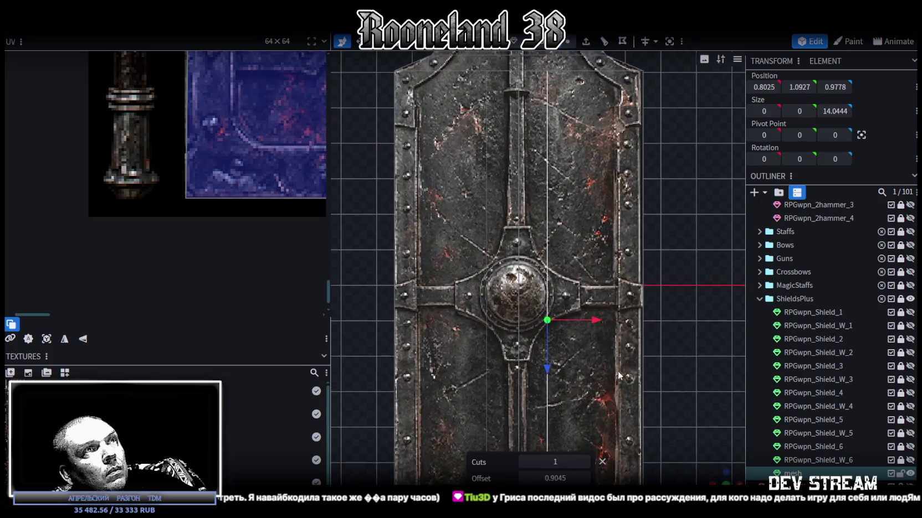
left_click(589, 192)
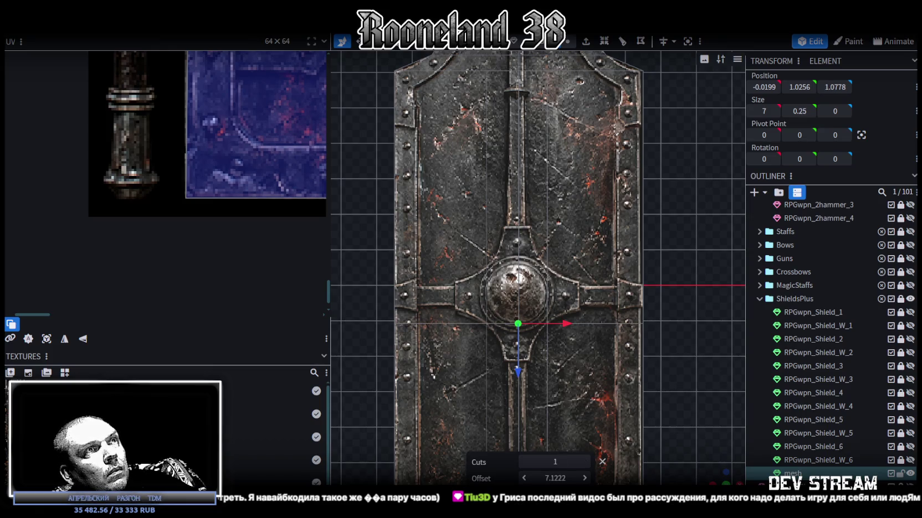
left_click(556, 289)
left_click(602, 148)
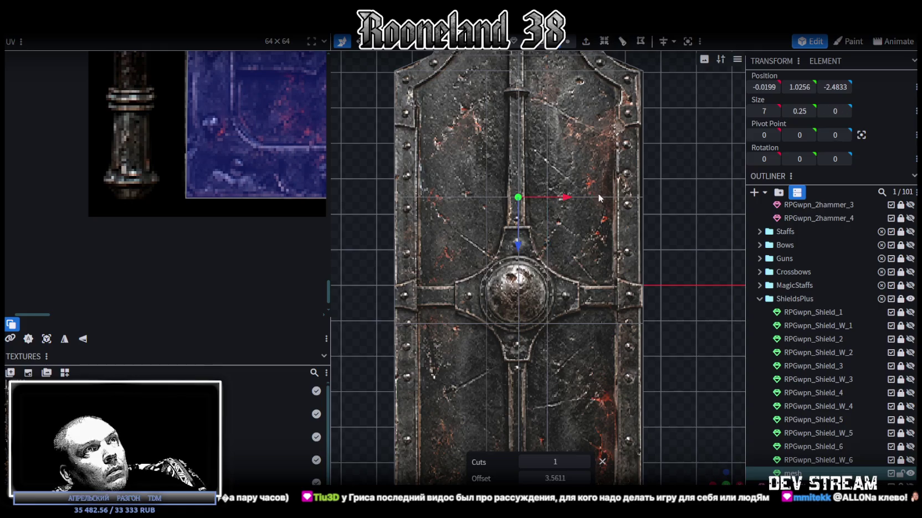
left_click_drag(555, 477, 576, 477)
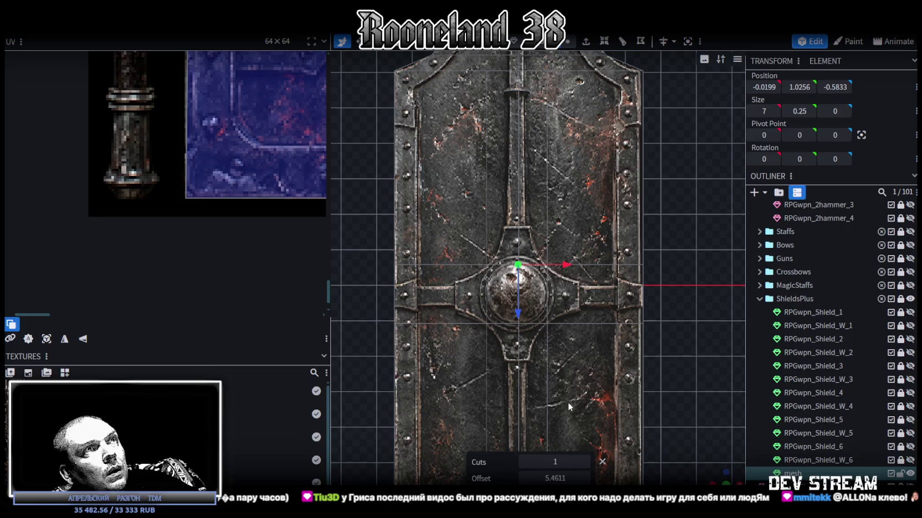
scroll(567, 401, "down", 2)
scroll(577, 378, "down", 2)
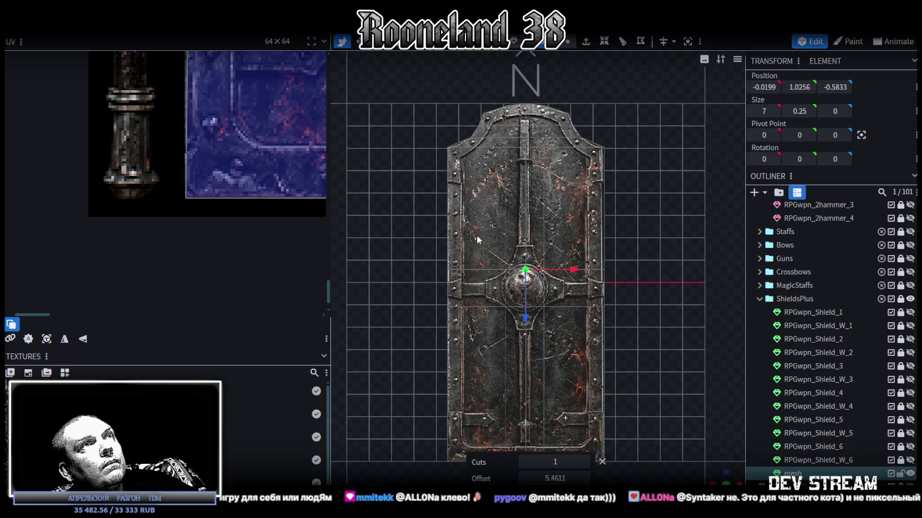
Box-select the upper-half faces to check the cut, then clear the selection
left_click_drag(477, 239, 561, 190)
mouse_move(576, 231)
left_mouse_down()
mouse_move(495, 336)
mouse_move(488, 295)
left_mouse_up()
left_click(680, 380)
mouse_move(623, 387)
left_mouse_down()
mouse_move(778, 348)
mouse_move(536, 116)
left_mouse_up()
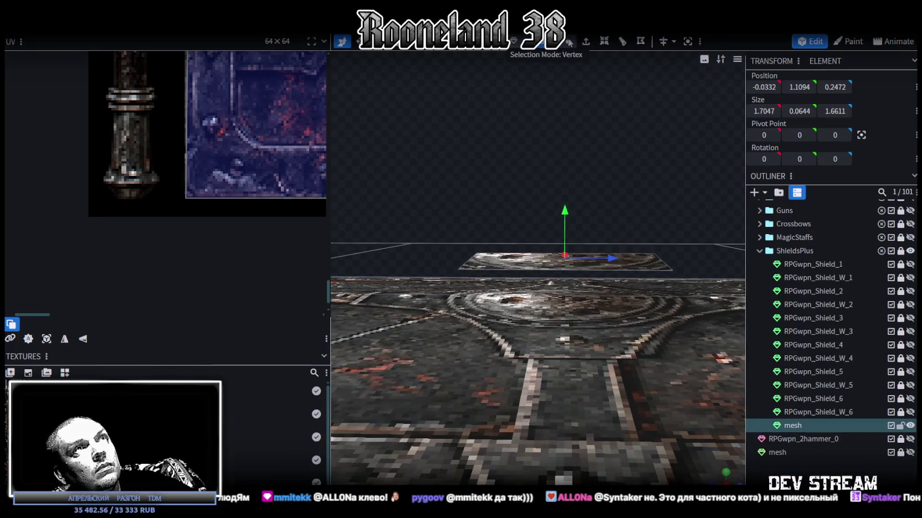
Add two more loop cuts across the mesh around the central boss
left_click_drag(563, 270, 635, 153)
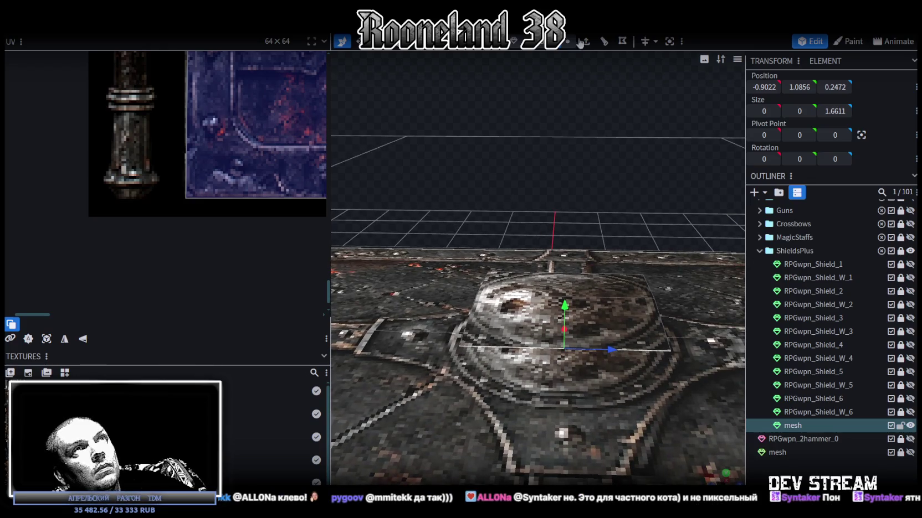
left_click(604, 42)
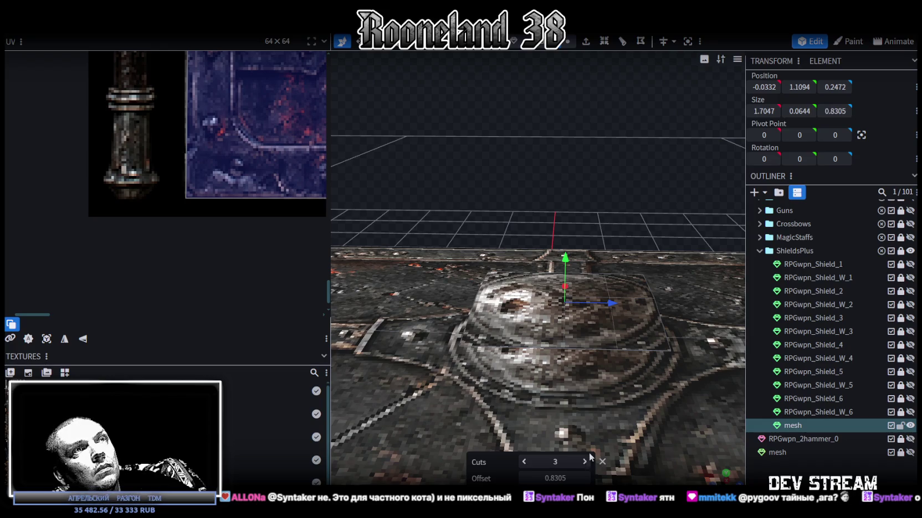
left_click_drag(655, 95, 568, 128)
scroll(571, 129, "up", 3)
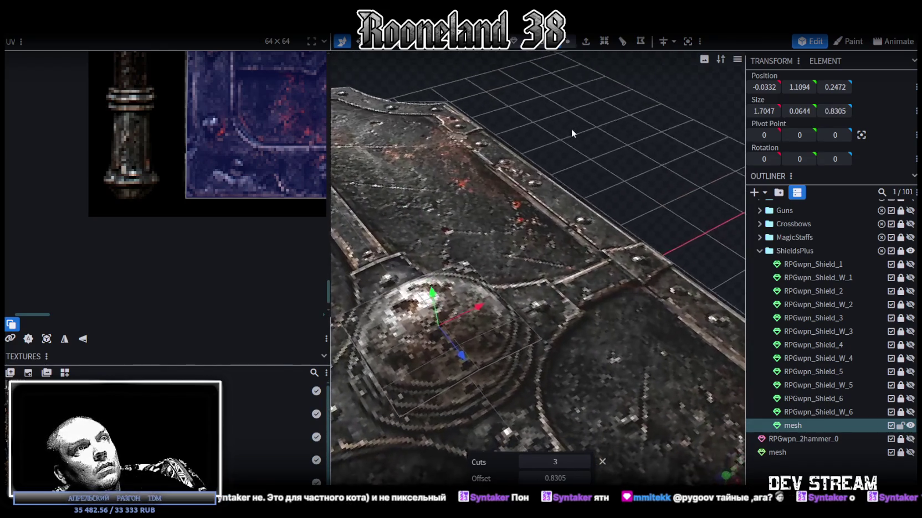
left_click(495, 355)
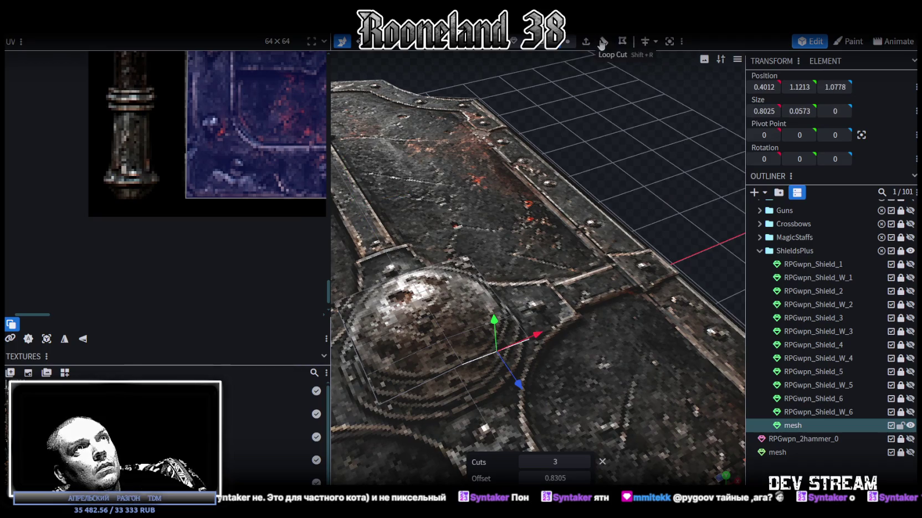
left_click(429, 380)
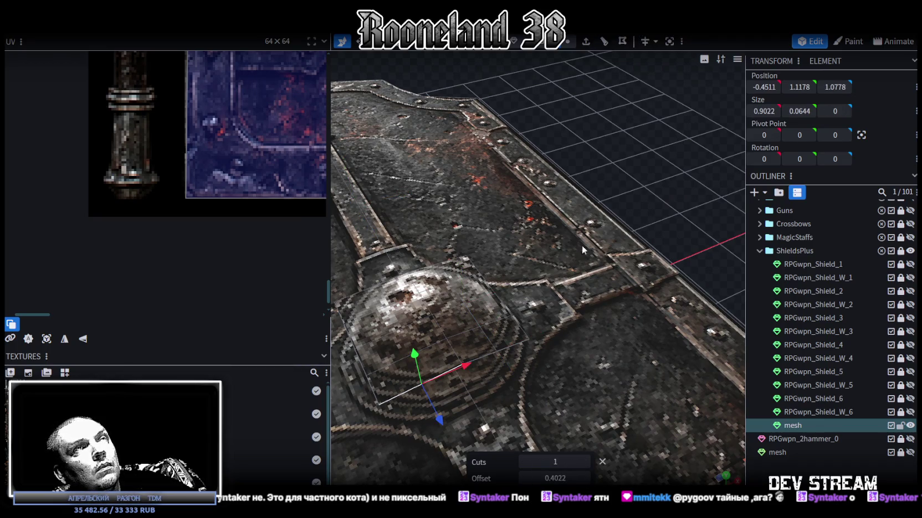
left_click(603, 42)
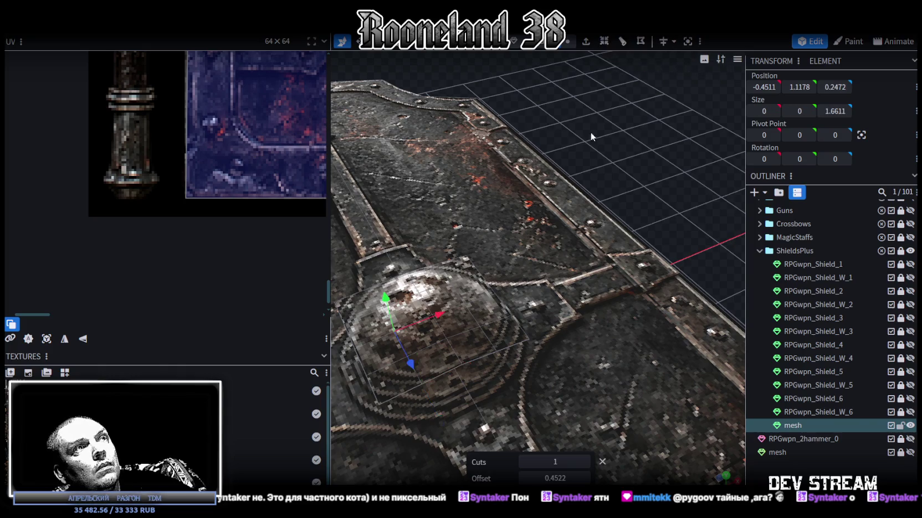
left_click_drag(590, 129, 611, 176)
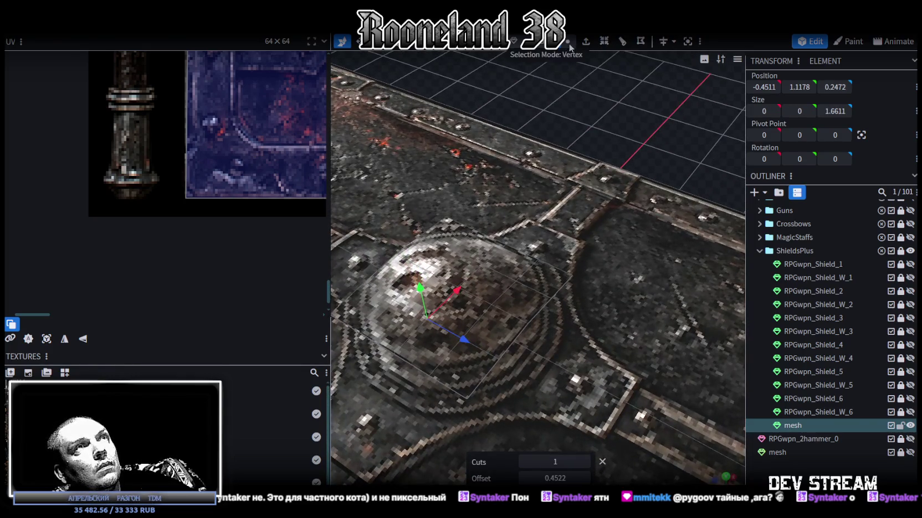
In vertex mode, select the vertices at the top of the dome
left_click(540, 269)
left_click(553, 299)
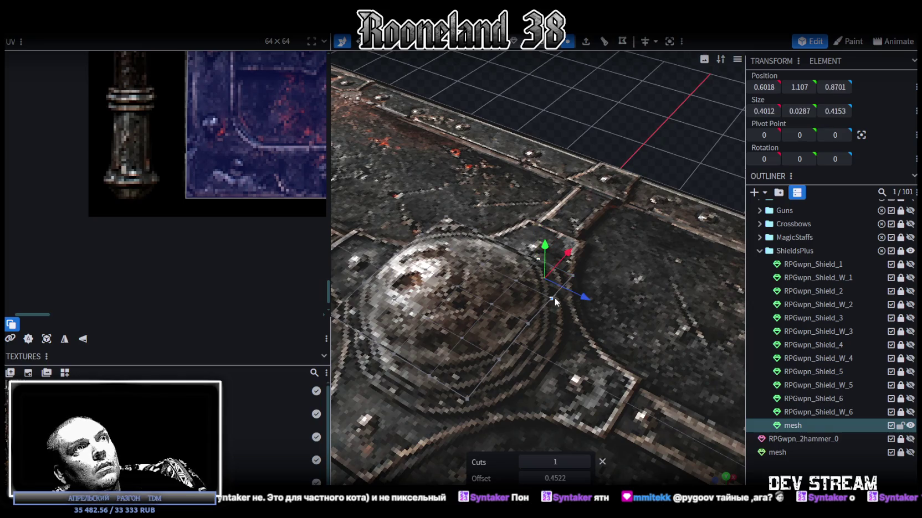
left_click_drag(502, 339, 489, 335)
left_click(469, 346)
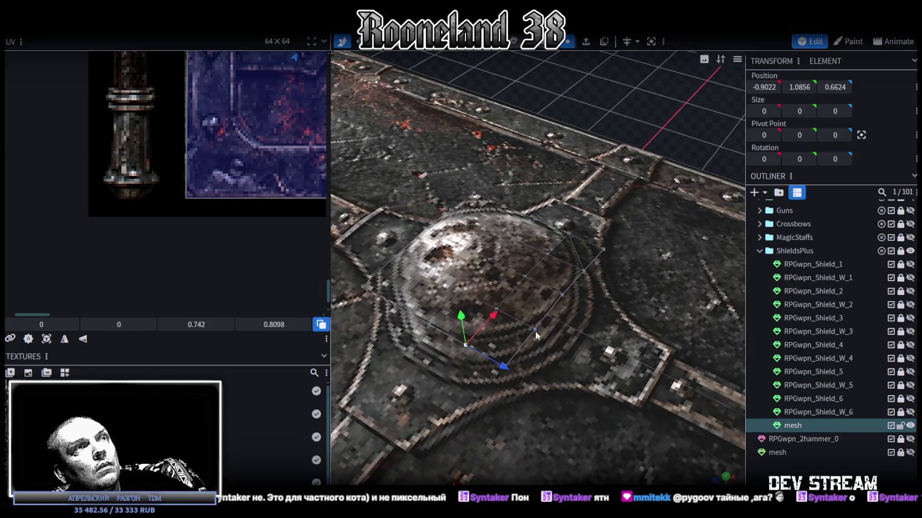
left_click(450, 213)
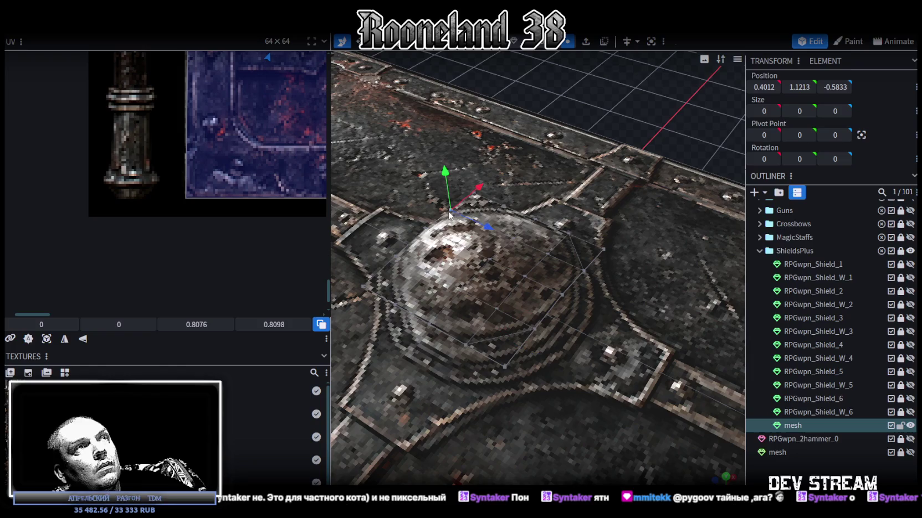
left_click(503, 207, "shift")
left_click(399, 262, "shift")
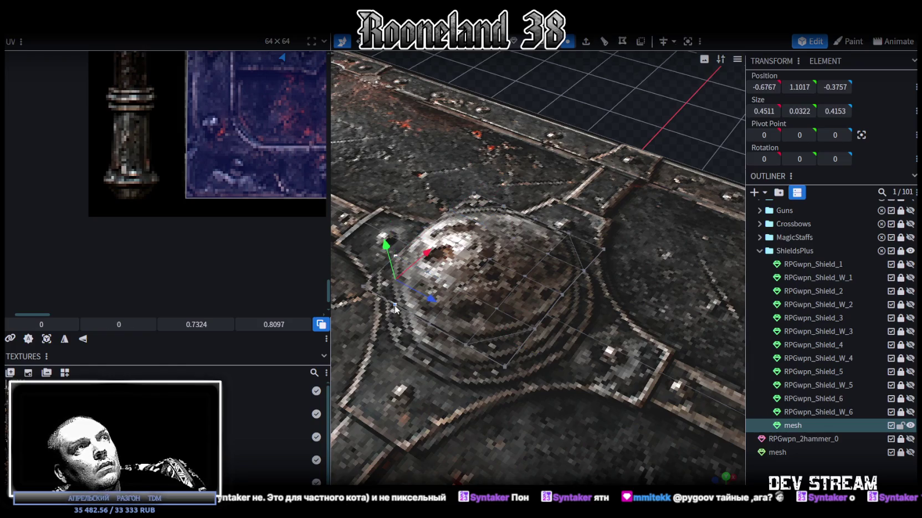
left_click(388, 244, "shift")
scroll(388, 244, "down", 5)
scroll(639, 107, "up", 3)
Select the boss face's four corner vertices, then deselect and orbit low beside the boss
left_click_drag(640, 106, 505, 216)
left_click(505, 216)
left_click(551, 231, "shift")
left_click(604, 298, "shift")
left_click(490, 297, "shift")
left_click(576, 159)
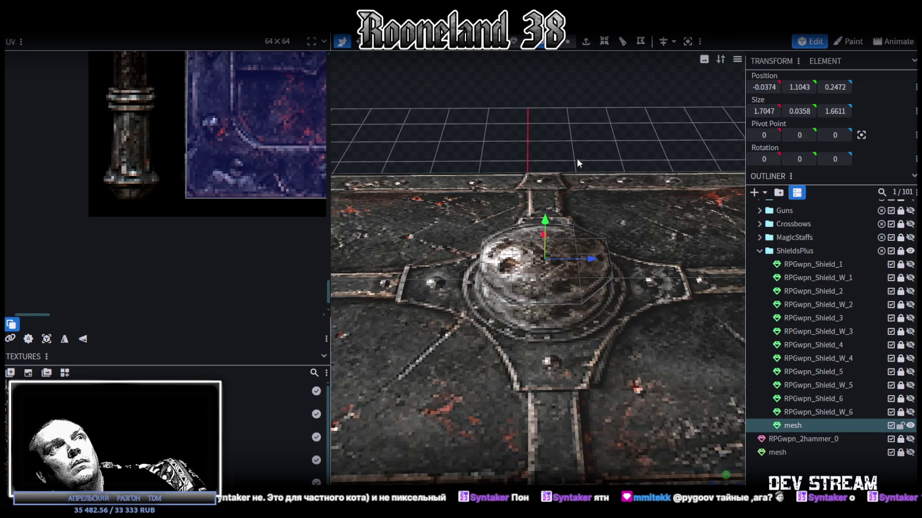
mouse_move(548, 93)
left_mouse_down()
mouse_move(507, 86)
mouse_move(527, 91)
mouse_move(540, 58)
left_mouse_up()
scroll(533, 261, "up", 2)
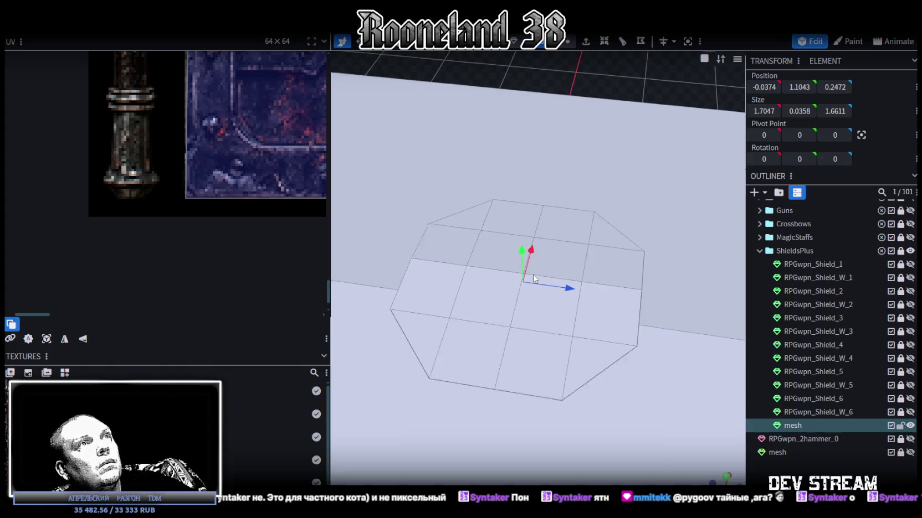
left_click_drag(520, 263, 597, 95)
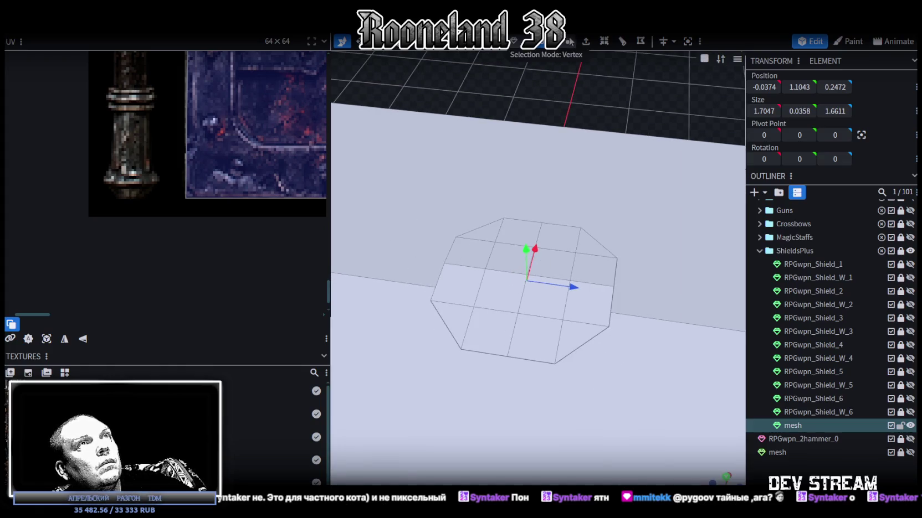
With the texture hidden, merge the boss's inner grid vertices into one centre point
left_click(568, 41)
scroll(539, 229, "up", 2)
left_click(534, 230)
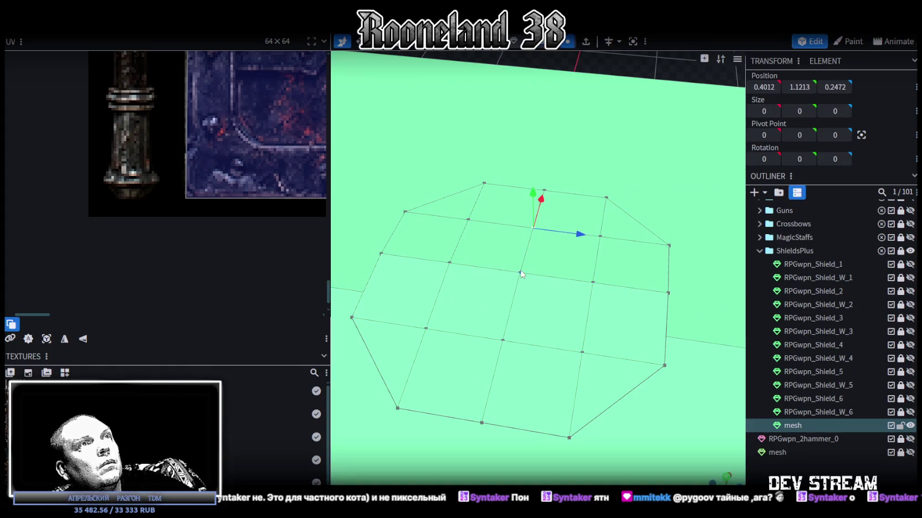
left_click(468, 220)
left_click(448, 263, "shift")
left_click(426, 329, "shift")
left_click(502, 339, "shift")
left_click(582, 351, "shift")
left_click(593, 283, "shift")
left_click(600, 236, "shift")
left_click(533, 227, "shift")
right_click(534, 228)
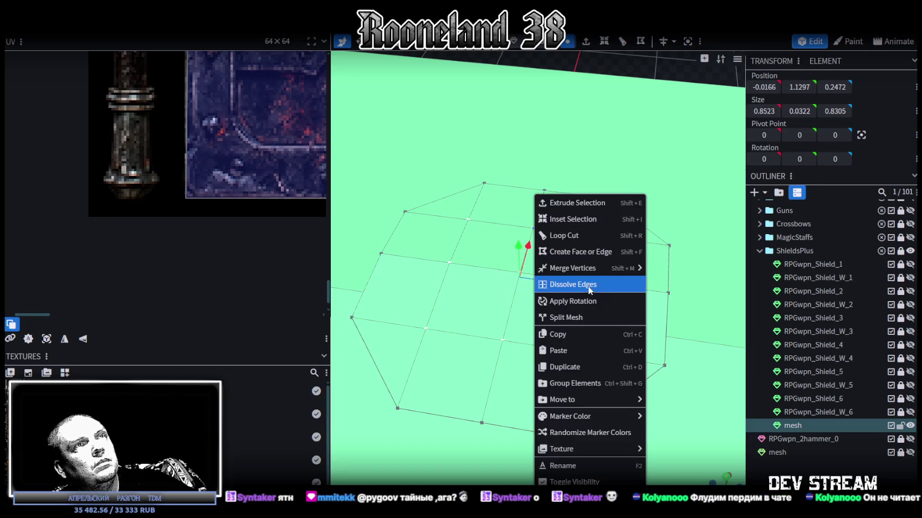
left_click(664, 268)
Box-select the fan faces and extrude them outward by 1 into a prism
mouse_move(593, 283)
left_mouse_down()
mouse_move(648, 140)
mouse_move(579, 100)
mouse_move(644, 75)
mouse_move(527, 165)
mouse_move(559, 92)
mouse_move(556, 111)
left_mouse_up()
mouse_move(447, 155)
left_mouse_down("ctrl")
mouse_move(638, 216)
mouse_move(651, 197)
mouse_move(631, 180)
left_mouse_up("ctrl")
left_click(586, 42)
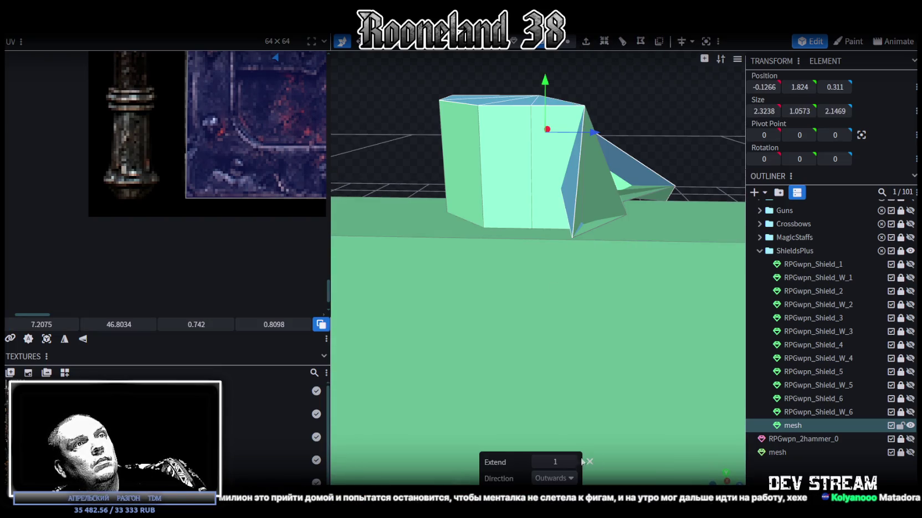
Undo the previous extrusion and box-select all faces of the flat octagonal fan
scroll(642, 214, "down", 2)
key("ctrl+z")
mouse_move(657, 166)
left_mouse_down()
mouse_move(619, 198)
mouse_move(602, 248)
left_mouse_up()
scroll(628, 150, "up", 3)
left_click(566, 317)
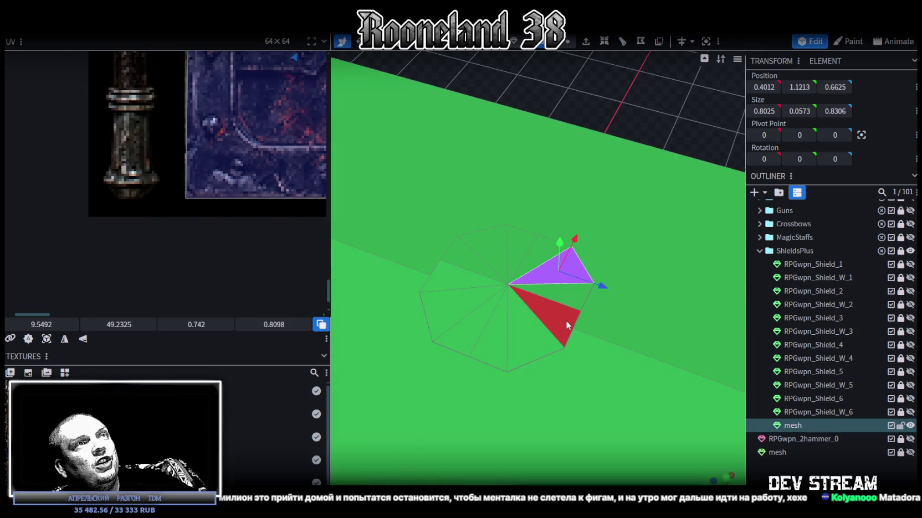
mouse_move(637, 67)
left_mouse_down()
mouse_move(667, 81)
mouse_move(676, 65)
mouse_move(643, 115)
left_mouse_up()
mouse_move(452, 157)
left_mouse_down()
mouse_move(664, 199)
mouse_move(653, 187)
left_mouse_up()
Extrude the fan straight up along Y+ by 0.2
left_click(586, 43)
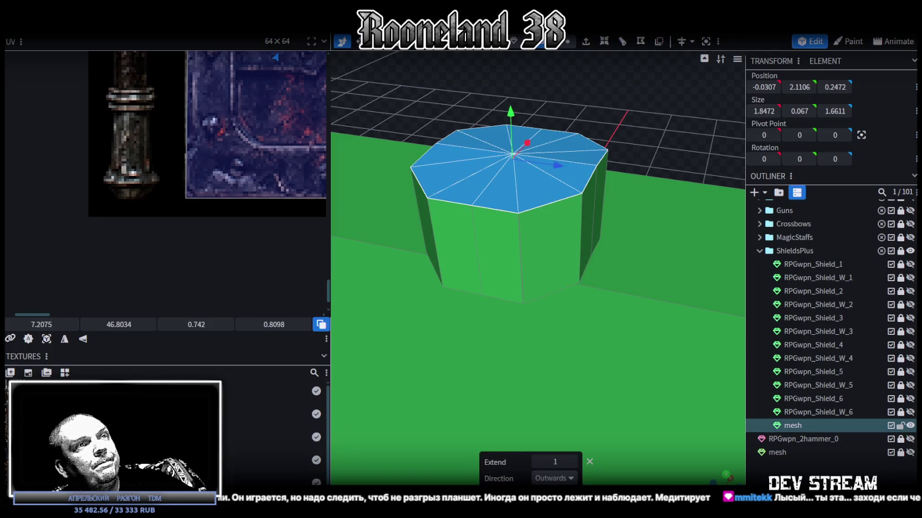
left_click(553, 479)
left_click(551, 383)
scroll(537, 365, "down", 3)
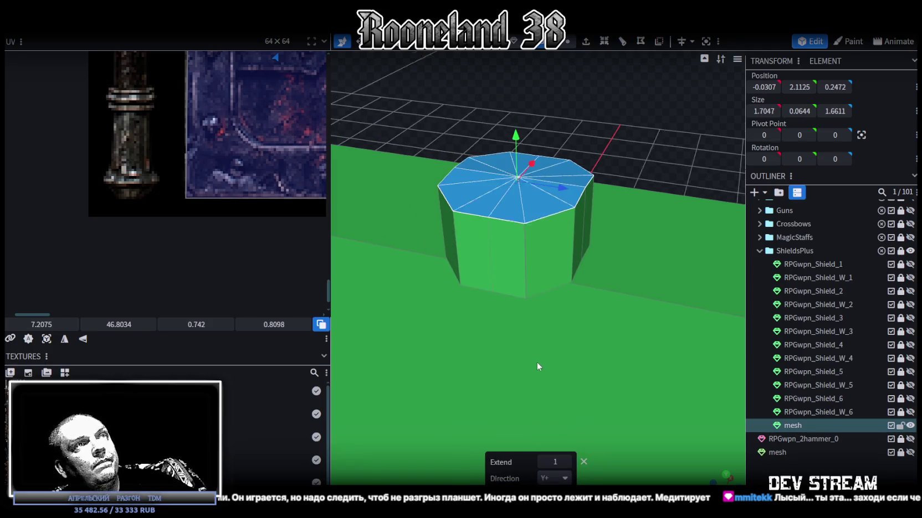
left_click(542, 463)
left_click(566, 462)
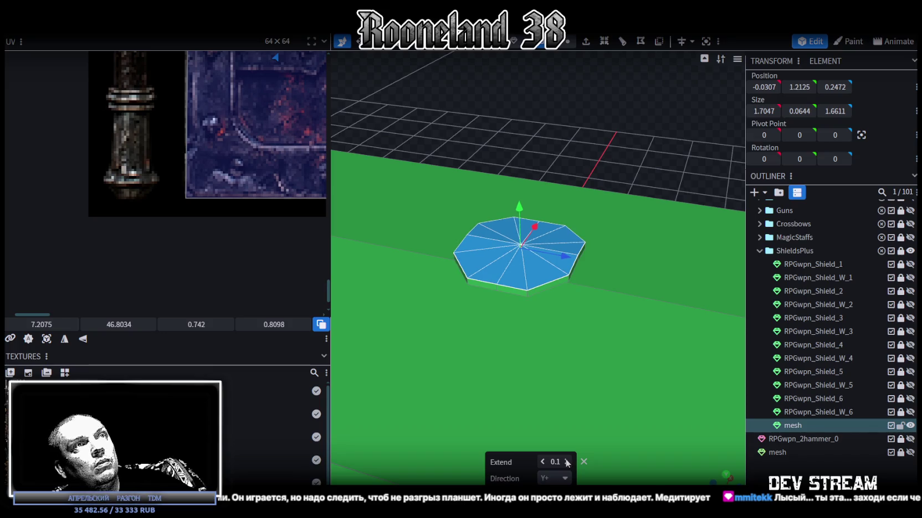
left_click(568, 462)
Shrink the extruded top face inward to about 1.2047 × 1.1611
mouse_move(559, 332)
left_mouse_down()
mouse_move(556, 209)
mouse_move(505, 269)
left_mouse_up()
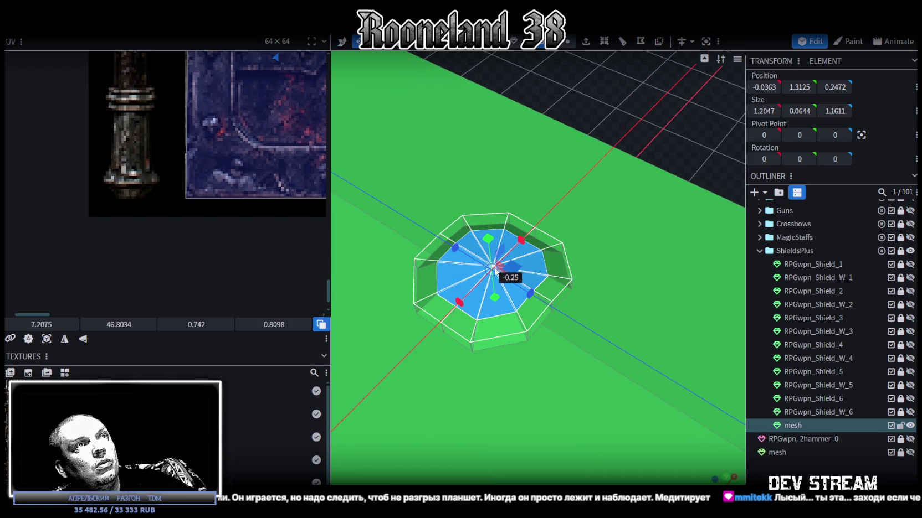
left_click_drag(660, 123, 709, 68)
left_click_drag(635, 133, 625, 203)
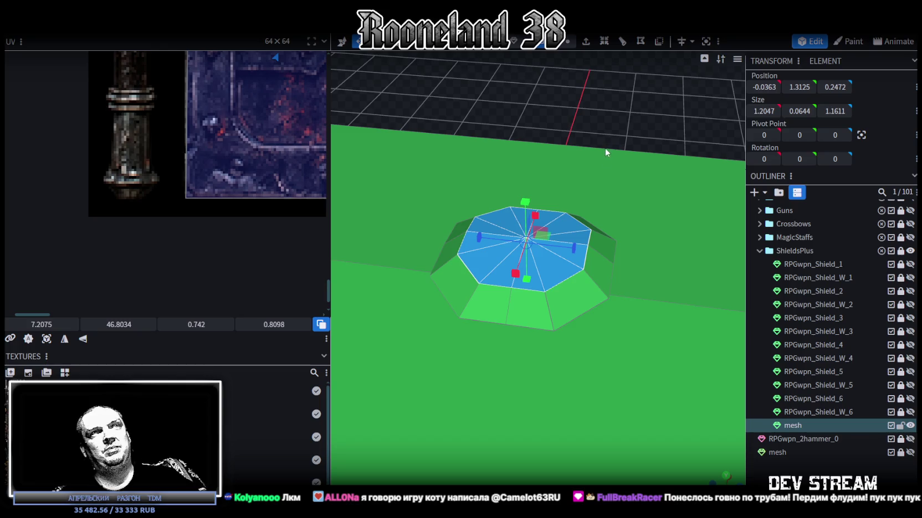
Select the boss's top-centre vertex and move it upward on Y
left_click_drag(605, 145, 628, 117)
left_click(568, 41)
scroll(593, 227, "up", 2)
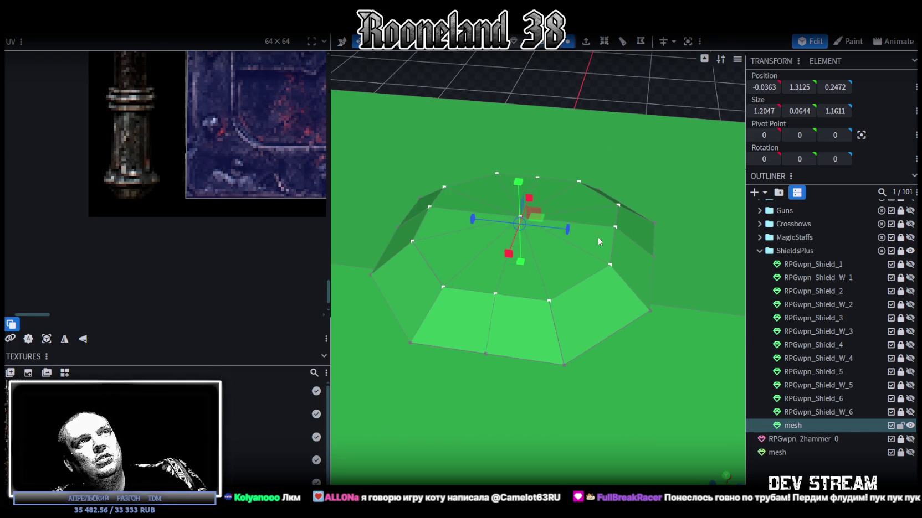
left_click(521, 215)
scroll(603, 138, "down", 5)
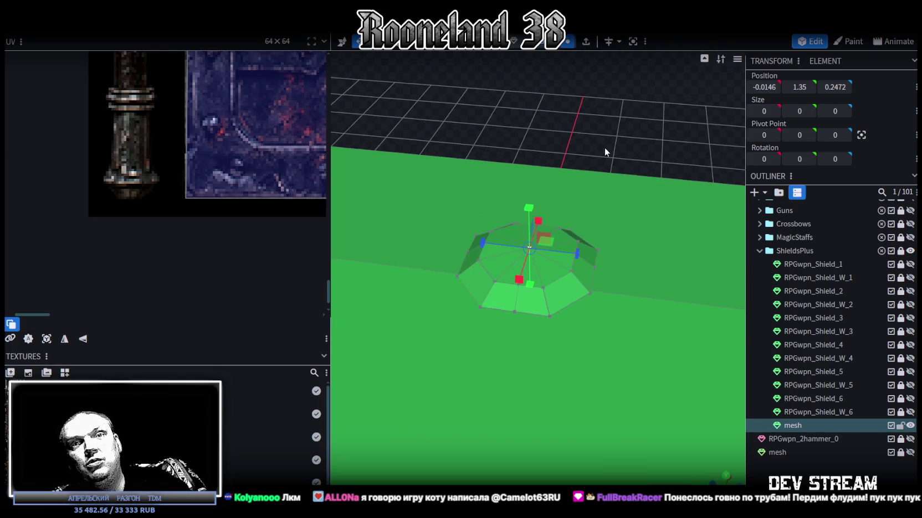
left_click_drag(598, 157, 573, 170)
key("v")
left_click_drag(522, 216, 522, 206)
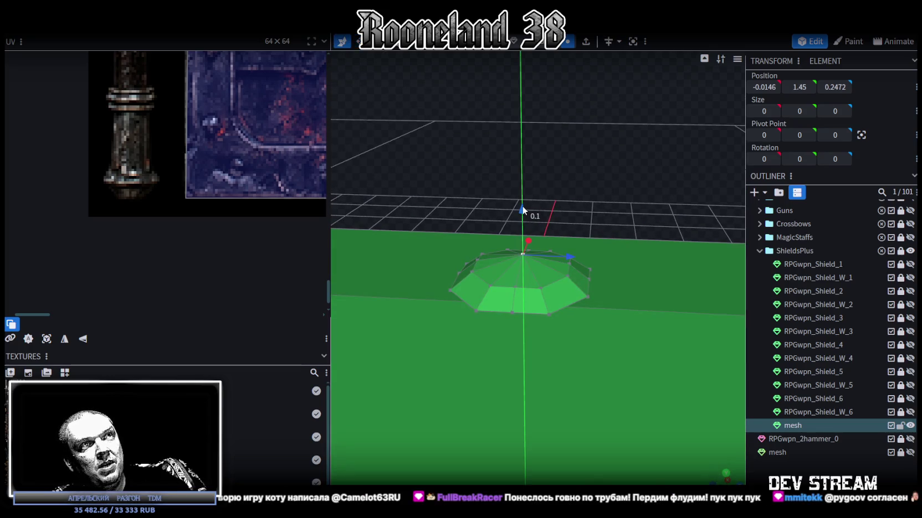
Lift the boss apex further to 1.55, checking from a lower angle
scroll(633, 194, "down", 2)
scroll(638, 186, "down", 2)
scroll(642, 177, "down", 1)
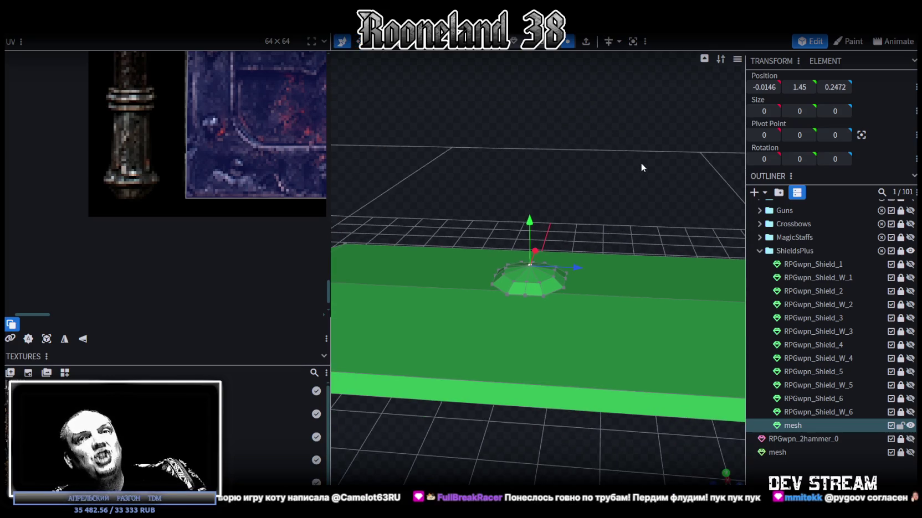
mouse_move(641, 148)
left_mouse_down()
mouse_move(565, 128)
mouse_move(581, 132)
left_mouse_up()
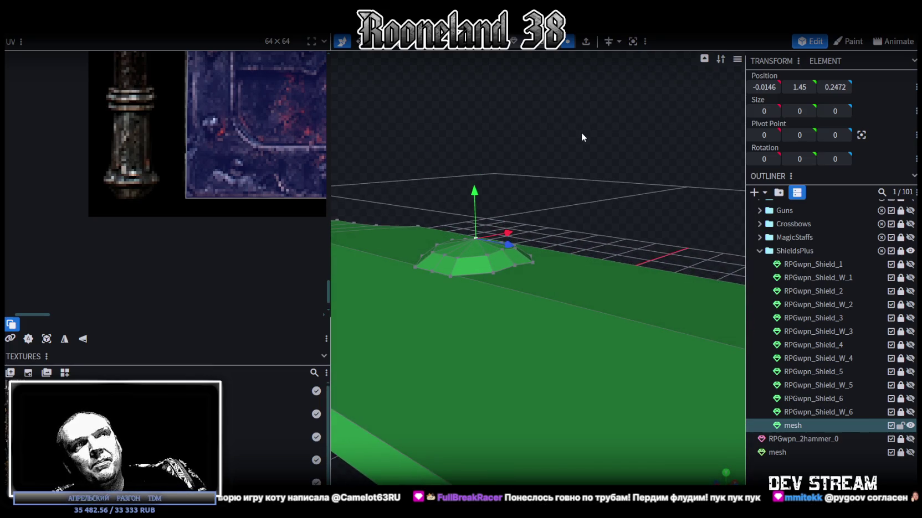
mouse_move(581, 132)
left_mouse_down()
mouse_move(650, 123)
mouse_move(538, 176)
left_mouse_up()
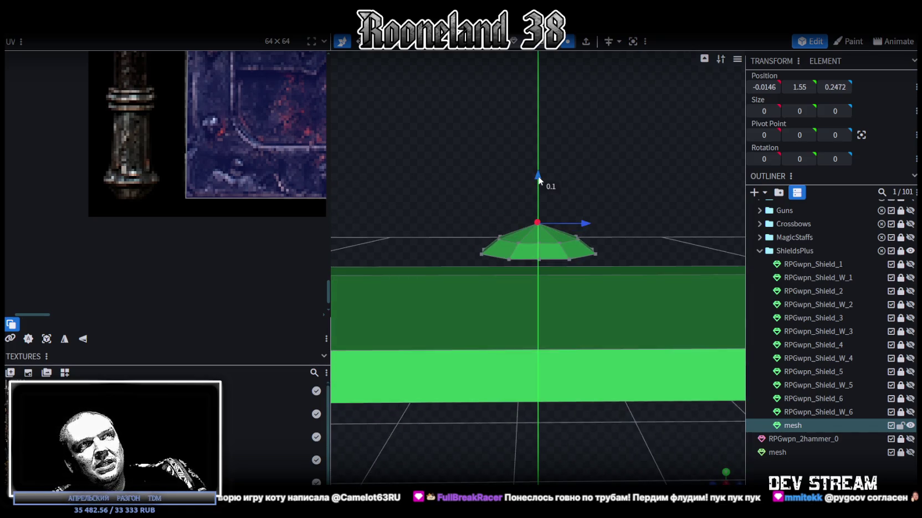
Select the boss's four diagonal side faces: lower-left, upper-left, upper-right and lower-right
double_click(554, 244)
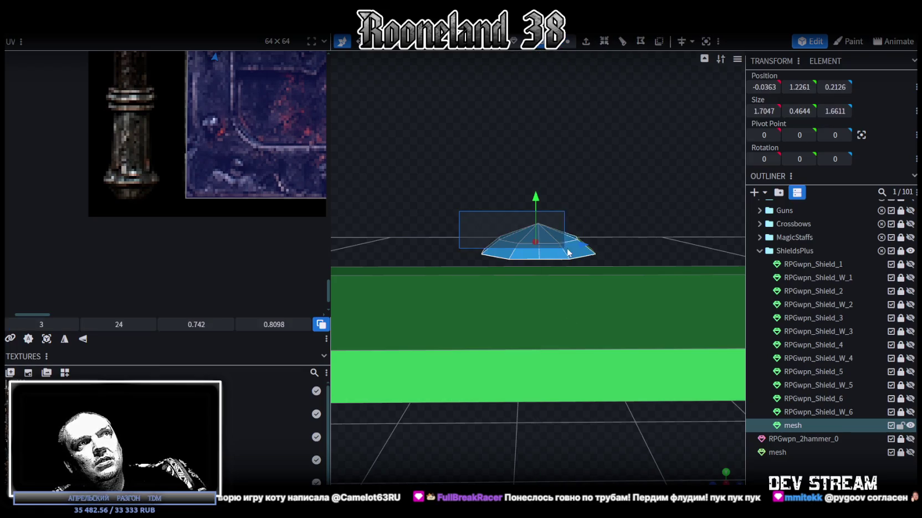
left_click_drag(578, 256, 606, 401)
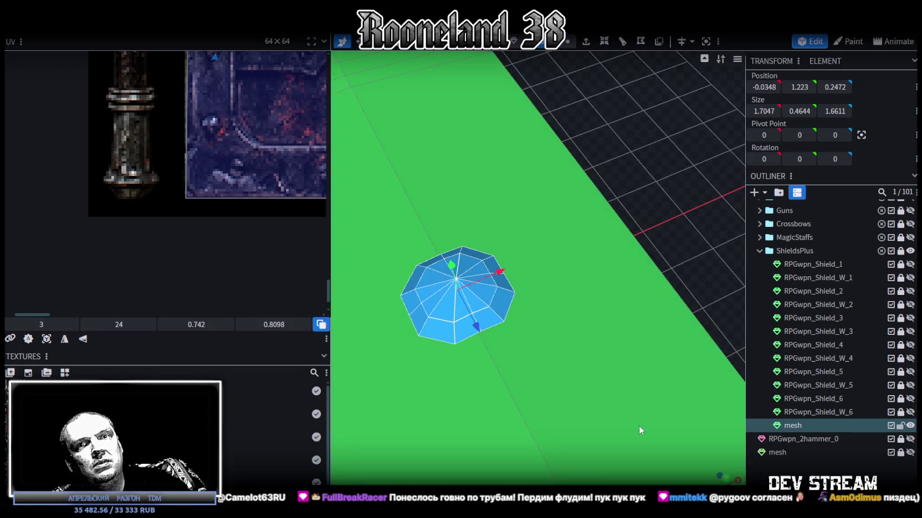
mouse_move(643, 188)
left_mouse_down()
mouse_move(723, 191)
mouse_move(666, 184)
mouse_move(579, 121)
mouse_move(602, 121)
mouse_move(536, 74)
left_mouse_up()
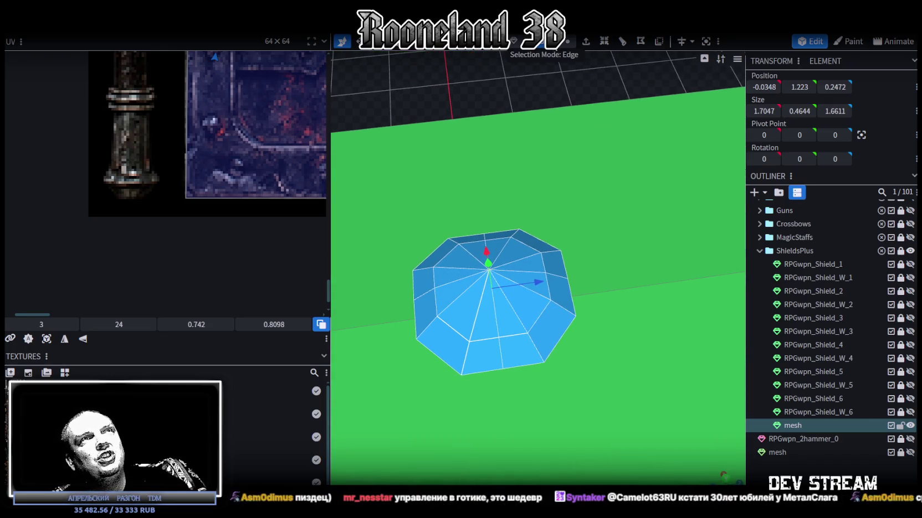
left_click(536, 252)
left_click(561, 314)
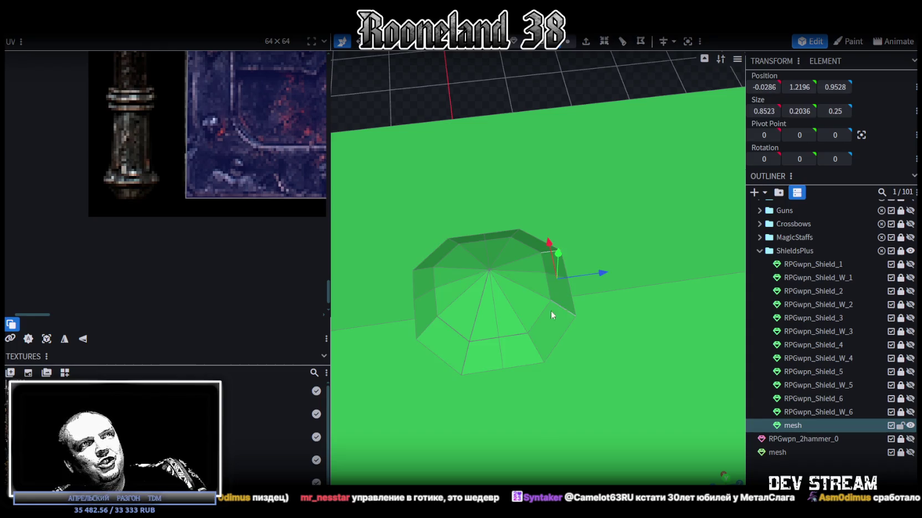
left_click(467, 368, "shift")
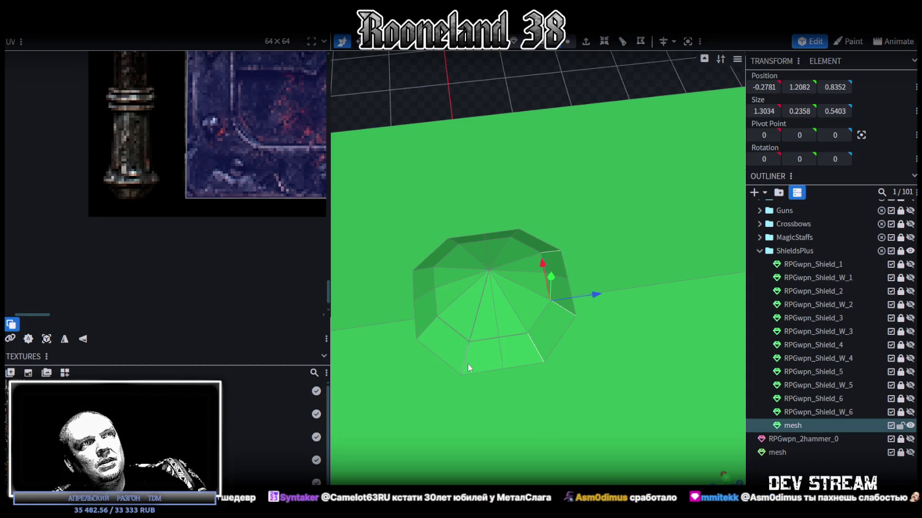
left_click(466, 360)
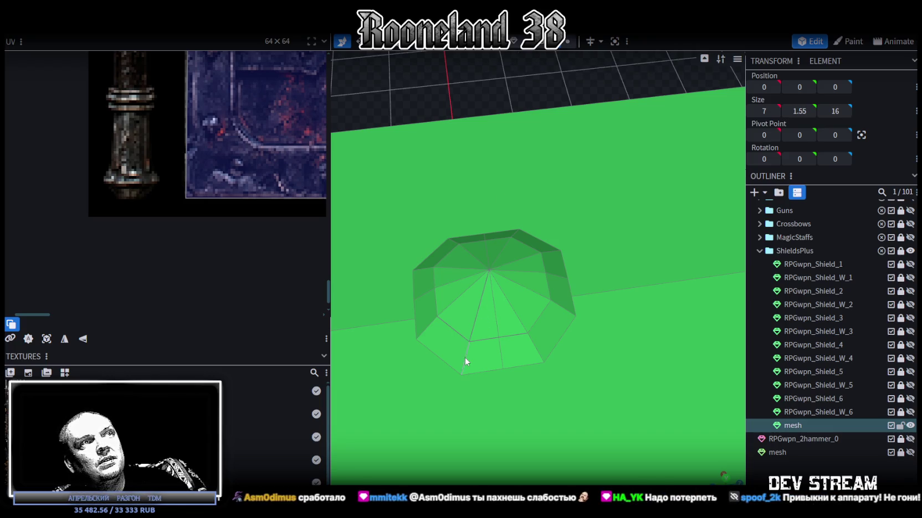
left_click(436, 354)
left_click(435, 256, "shift")
left_click(535, 242, "shift")
left_click(551, 330, "shift")
Scale the four selected side faces, stretching them out and then back in
key("s")
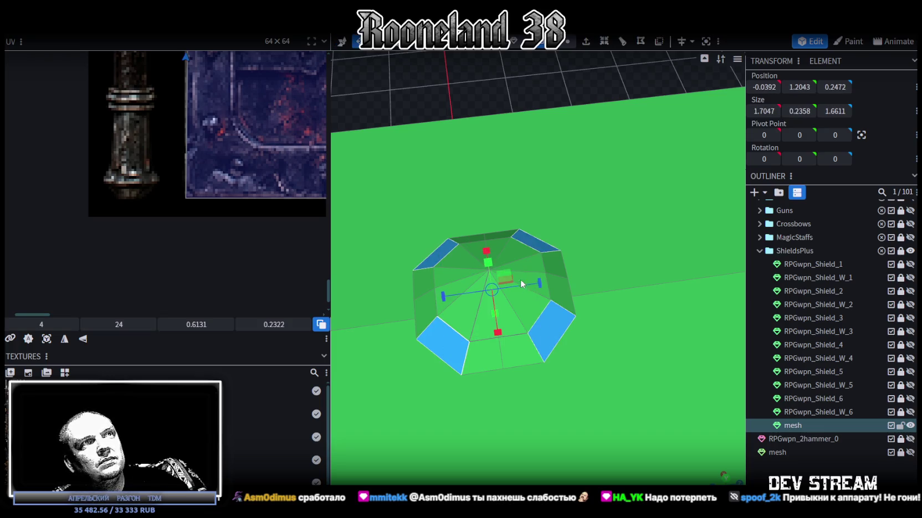
mouse_move(548, 138)
left_mouse_down()
mouse_move(432, 119)
mouse_move(455, 202)
left_mouse_up()
mouse_move(491, 236)
left_mouse_down()
mouse_move(477, 216)
mouse_move(515, 224)
left_mouse_up()
scroll(567, 324, "down", 3)
mouse_move(567, 324)
left_mouse_down()
mouse_move(704, 302)
mouse_move(598, 156)
mouse_move(652, 122)
mouse_move(472, 237)
mouse_move(737, 478)
left_mouse_up()
left_click(726, 477)
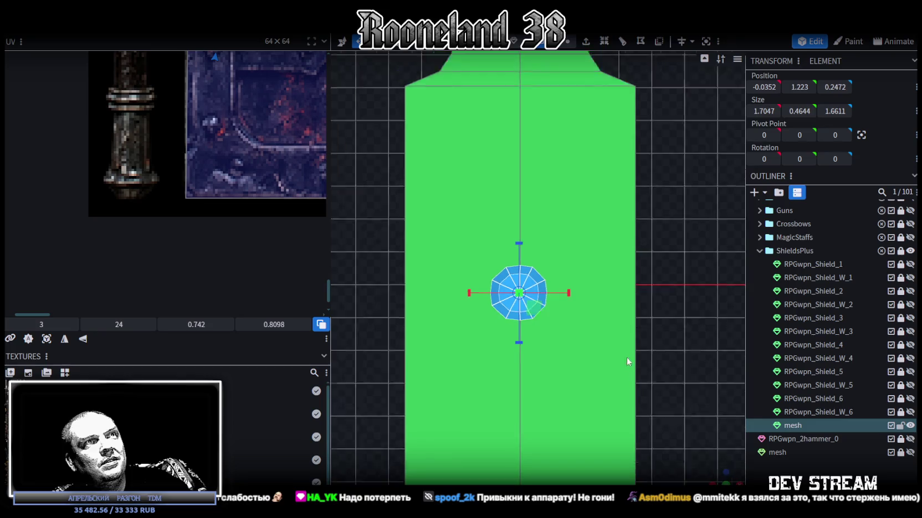
Project the dome's UVs from view and resize the island over the boss artwork
left_click(49, 340)
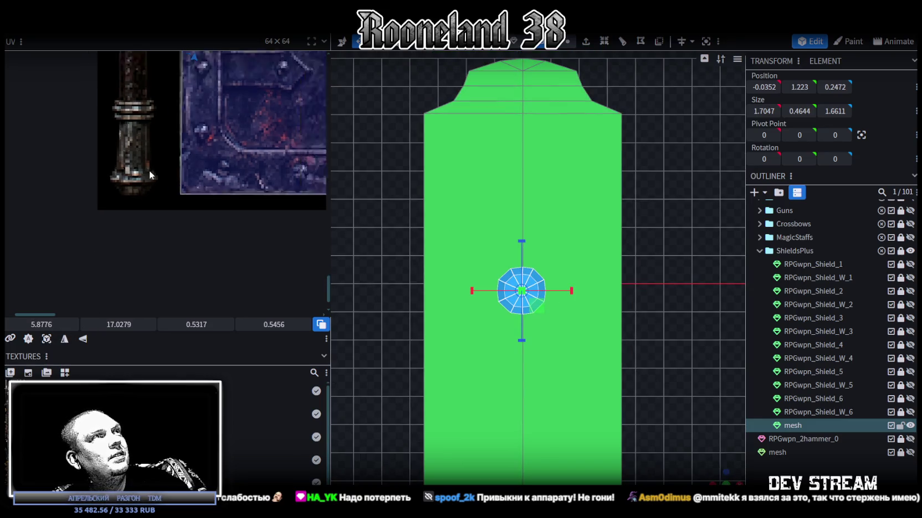
scroll(171, 178, "down", 5)
scroll(189, 127, "up", 3)
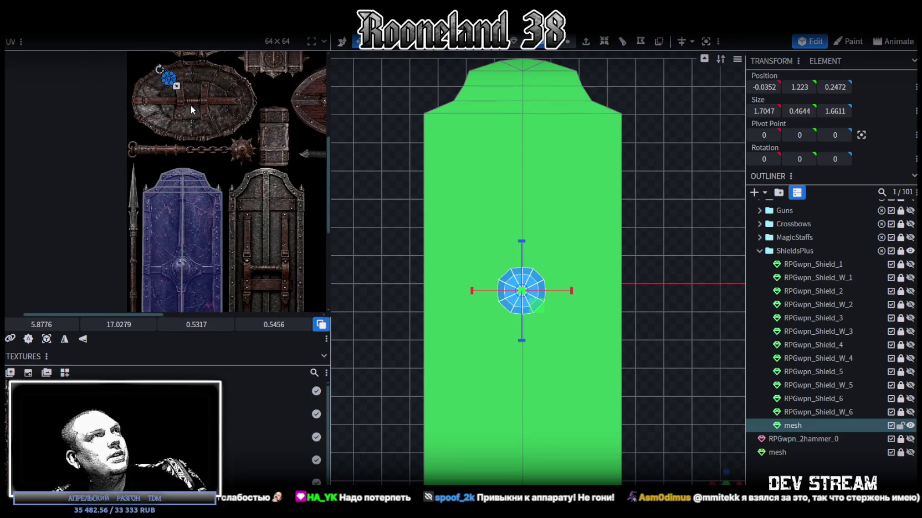
mouse_move(176, 86)
left_mouse_down()
mouse_move(191, 99)
mouse_move(173, 169)
mouse_move(178, 276)
mouse_move(206, 207)
left_mouse_up()
scroll(180, 271, "up", 3)
scroll(184, 260, "up", 2)
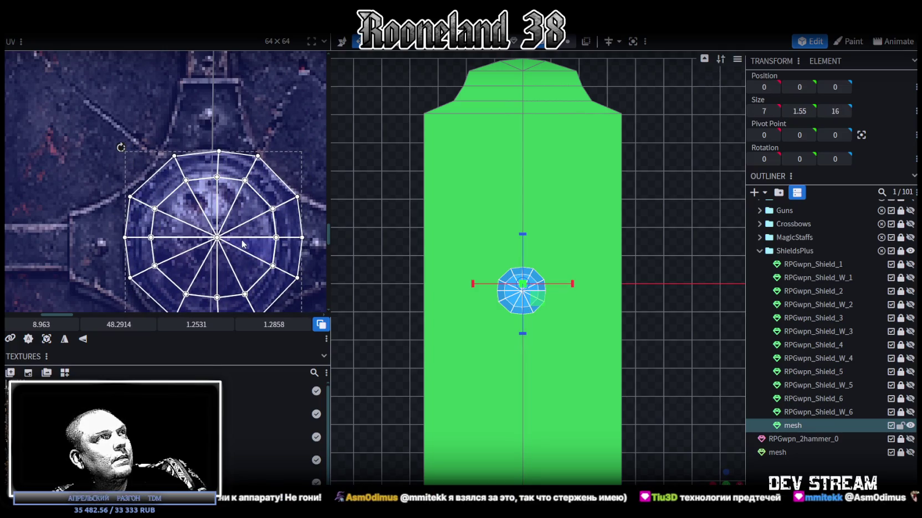
middle_click_drag(242, 244, 238, 189)
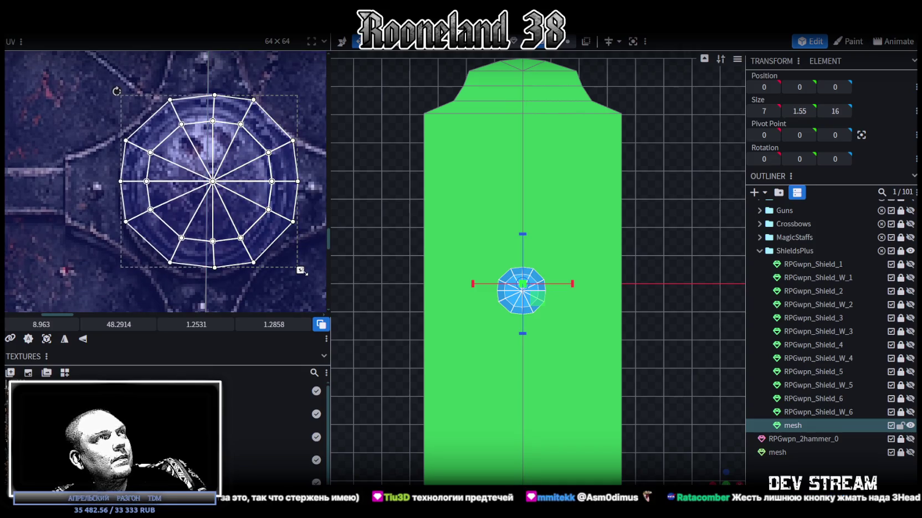
left_click_drag(302, 272, 291, 276)
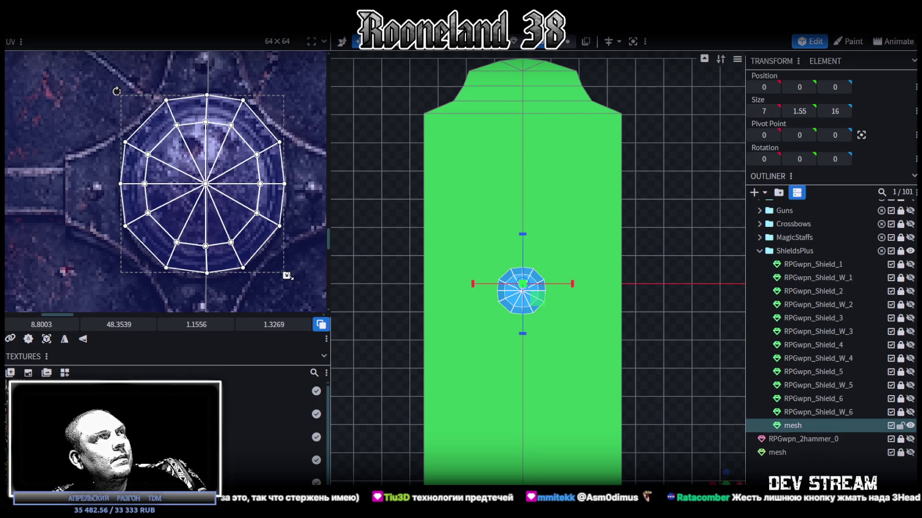
left_click_drag(286, 275, 288, 276)
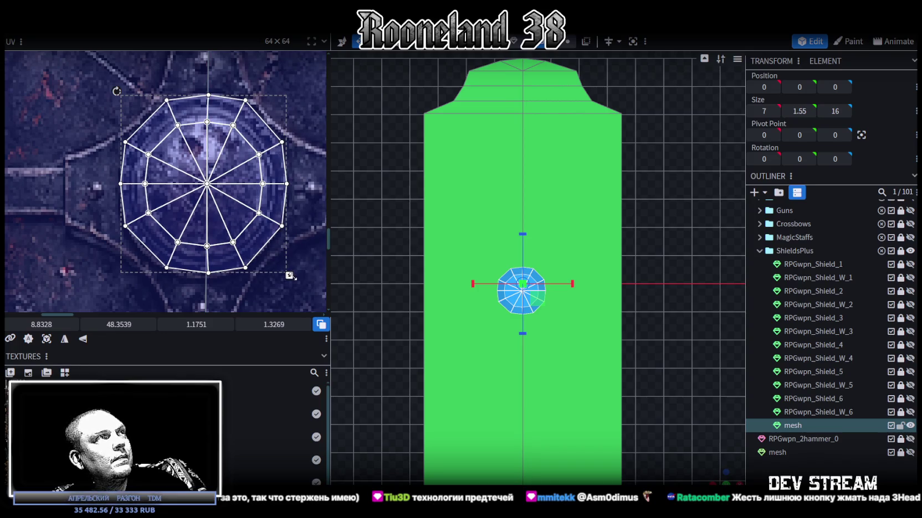
Align and shrink the UV island to fit the round boss, then reselect the dome
scroll(704, 432, "up", 3)
scroll(709, 452, "up", 2)
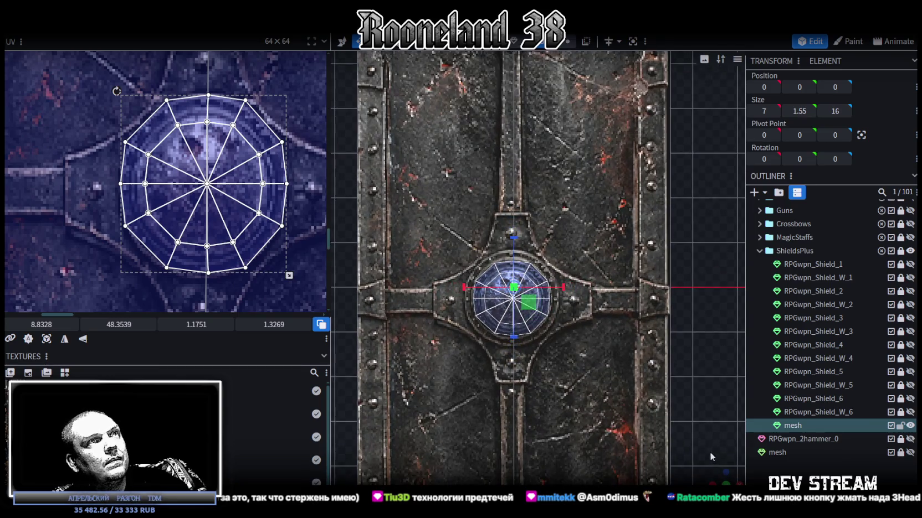
left_click_drag(198, 145, 216, 164)
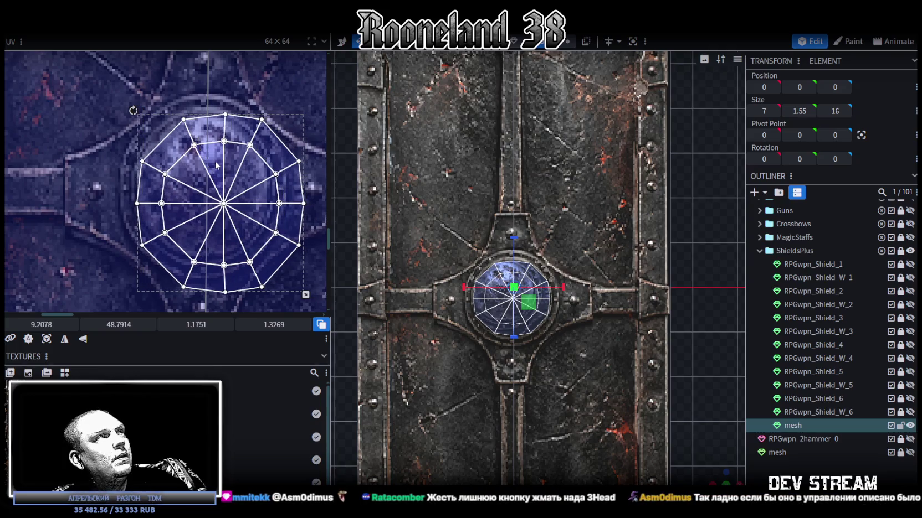
left_click_drag(305, 295, 273, 259)
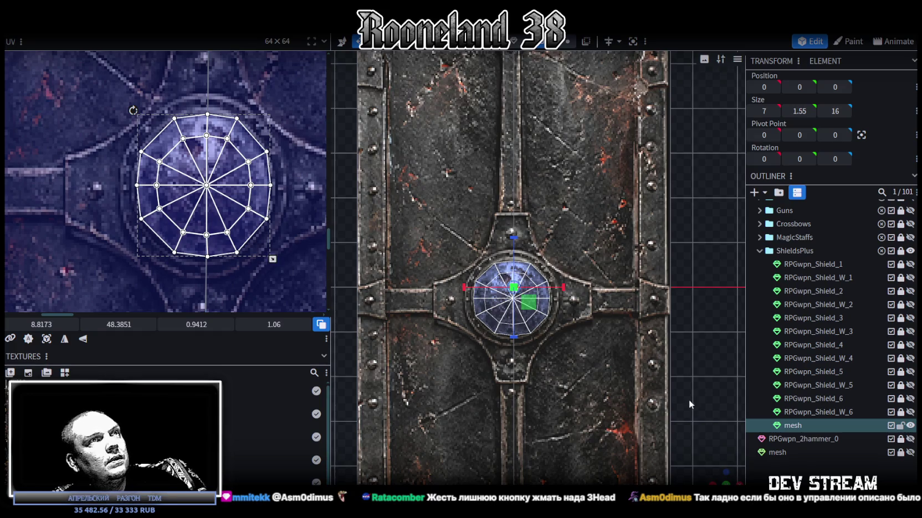
left_click(766, 461)
scroll(766, 460, "down", 1)
left_click_drag(731, 476, 545, 244)
left_click(545, 245)
left_click_drag(621, 139, 659, 104)
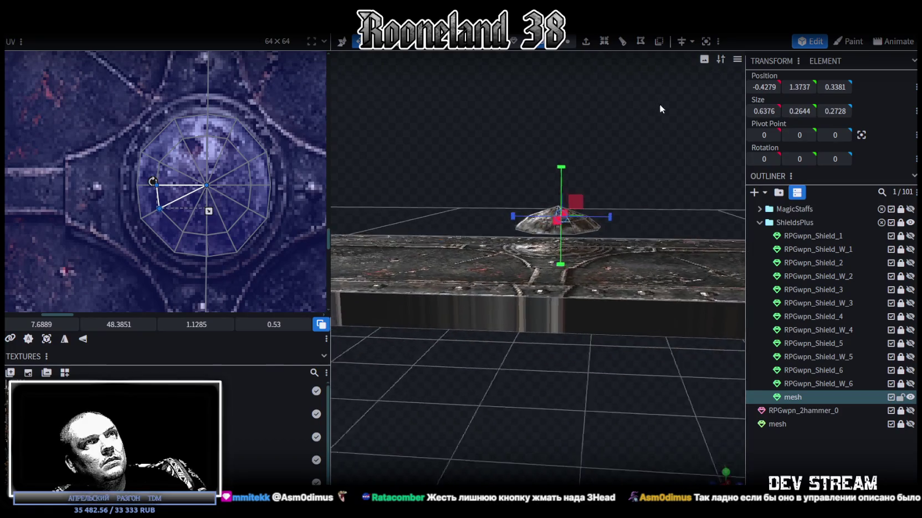
Select all dome faces and move the boss down 0.25 onto the shield face
key("ctrl+a")
key("v")
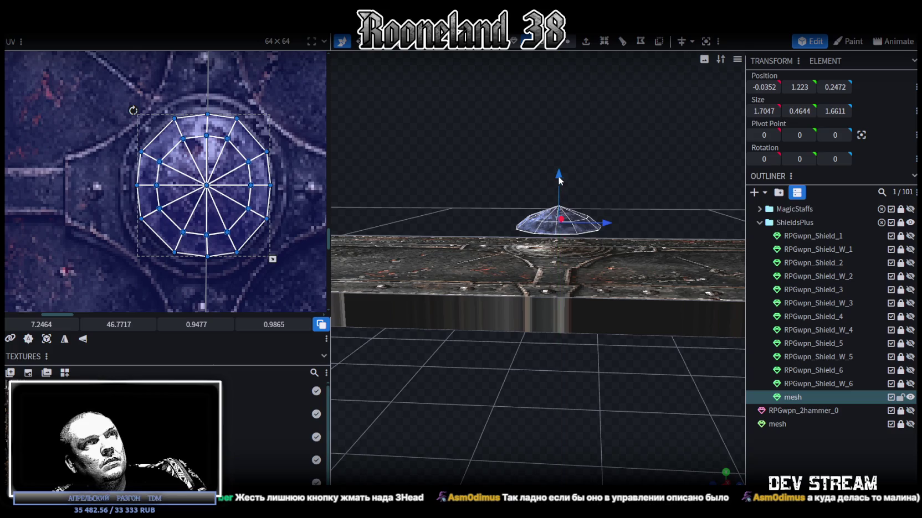
left_click_drag(559, 176, 558, 194)
mouse_move(609, 172)
left_mouse_down()
mouse_move(580, 162)
mouse_move(535, 193)
mouse_move(543, 232)
left_mouse_up()
left_click(608, 235)
mouse_move(608, 235)
left_mouse_down()
mouse_move(499, 168)
mouse_move(420, 155)
mouse_move(426, 115)
mouse_move(542, 166)
mouse_move(627, 235)
left_mouse_up()
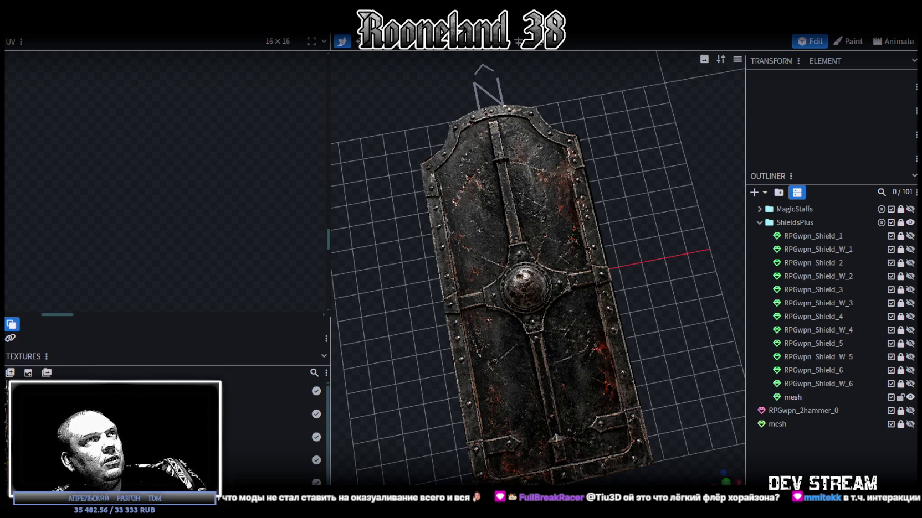
left_click(594, 361)
Select a rim face of the shield and project its UVs from the front view
mouse_move(593, 361)
left_mouse_down()
mouse_move(615, 262)
mouse_move(578, 256)
mouse_move(597, 237)
left_mouse_up()
mouse_move(521, 308)
left_mouse_down()
mouse_move(521, 359)
mouse_move(688, 318)
left_mouse_up()
mouse_move(580, 290)
left_mouse_down()
mouse_move(600, 344)
mouse_move(492, 342)
mouse_move(527, 306)
mouse_move(515, 297)
mouse_move(506, 366)
mouse_move(727, 471)
left_mouse_up()
left_click(725, 473)
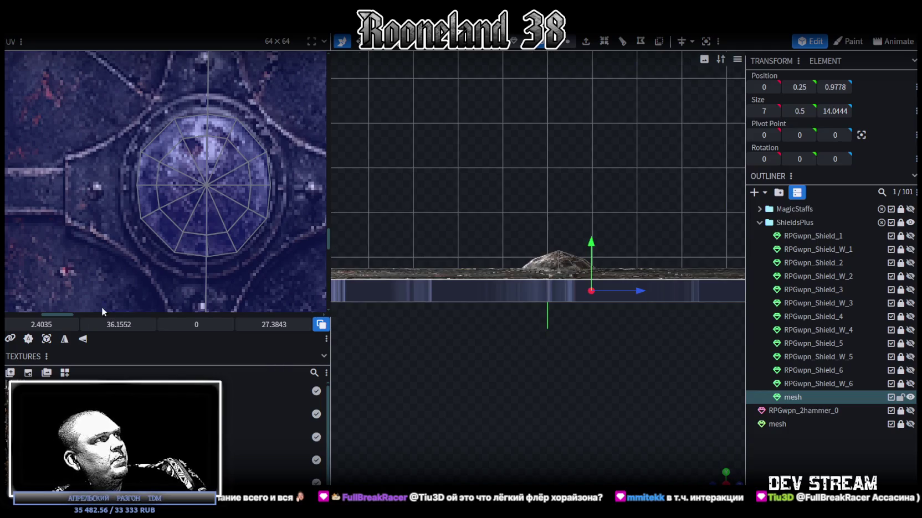
left_click(47, 339)
Rotate the rim's UV strip to vertical and move it onto the spear shaft artwork
scroll(113, 185, "down", 5)
scroll(121, 186, "up", 2)
scroll(166, 178, "up", 2)
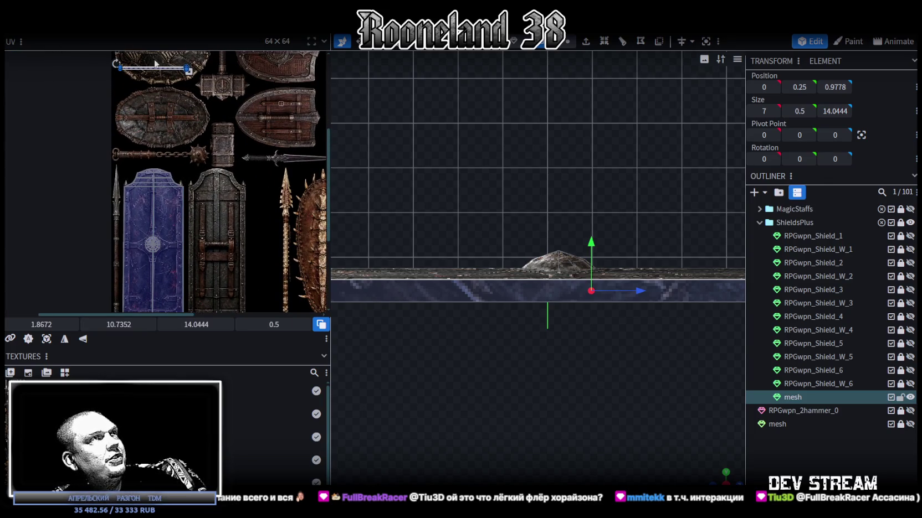
left_click_drag(157, 71, 248, 219)
scroll(582, 418, "down", 2)
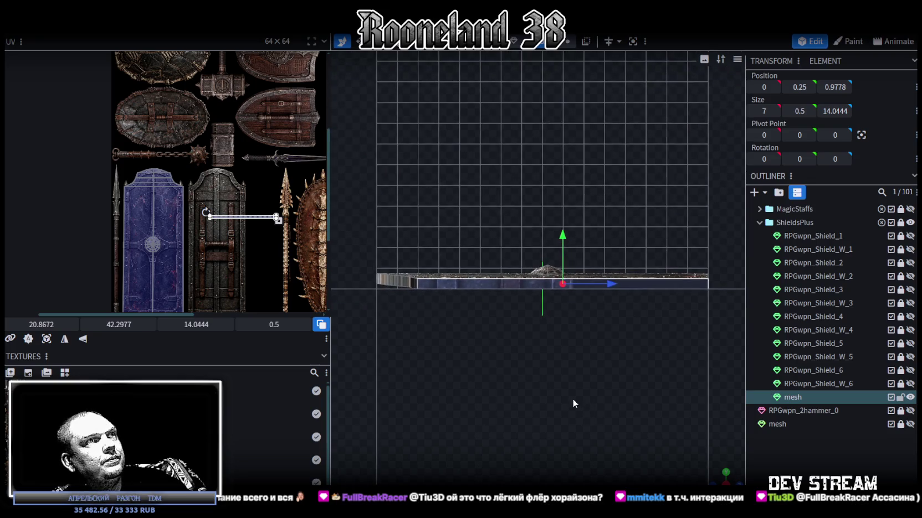
right_click(250, 217)
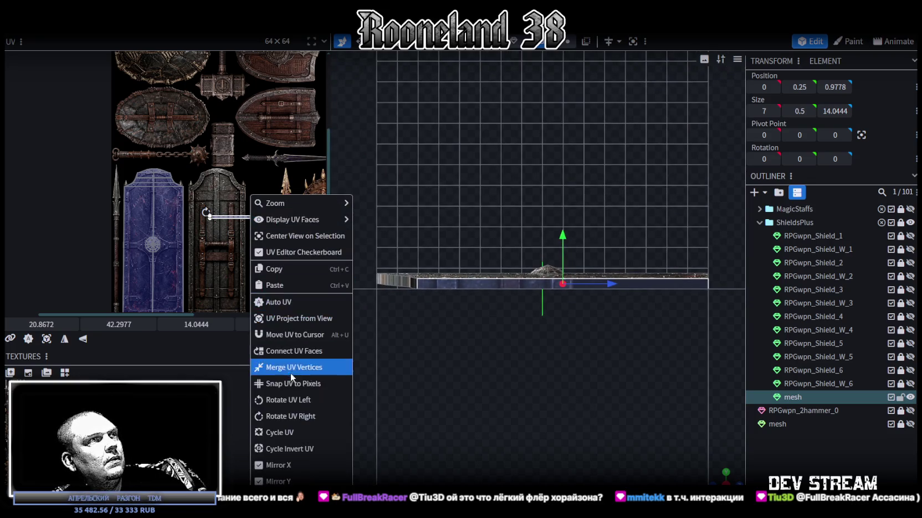
left_click(277, 398)
left_click_drag(237, 194, 16, 178)
scroll(49, 184, "up", 2)
scroll(48, 184, "up", 1)
left_click_drag(144, 186, 128, 205)
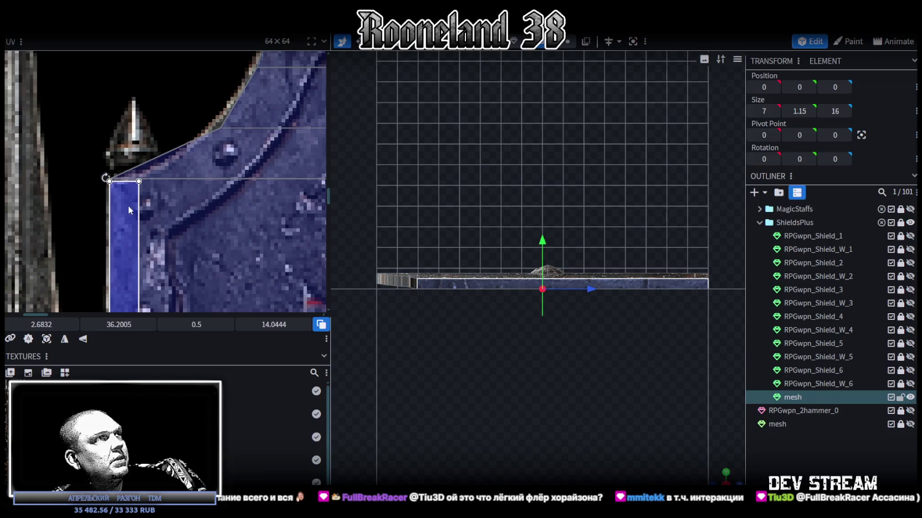
Stretch the rim face's UV down the metal edge strip to about 27.33 long
scroll(128, 205, "down", 2)
scroll(185, 247, "down", 1)
scroll(185, 247, "up", 1)
scroll(223, 265, "up", 1)
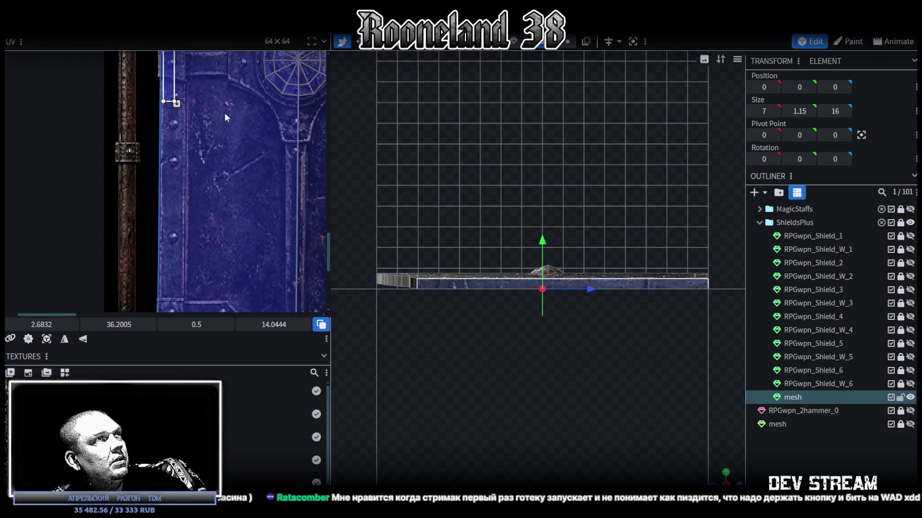
scroll(218, 133, "up", 1)
scroll(218, 129, "down", 1)
left_click_drag(199, 77, 205, 267)
scroll(195, 265, "up", 2)
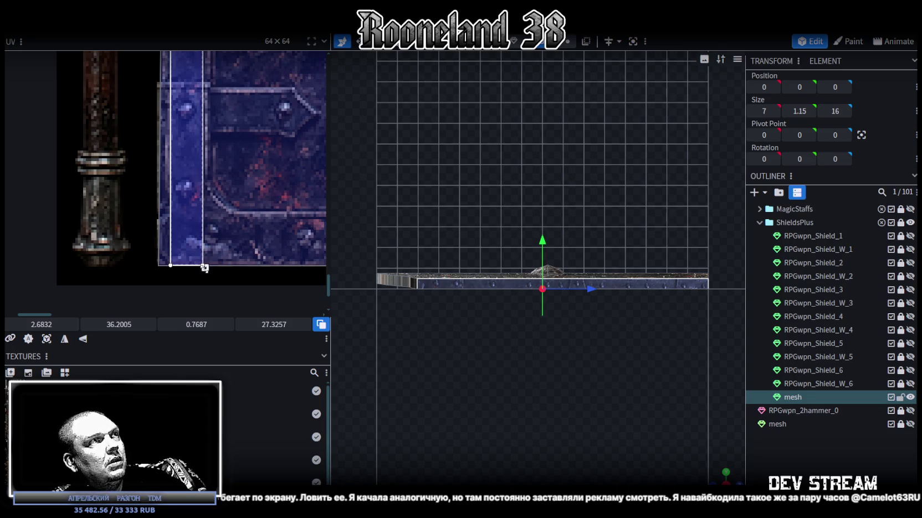
left_click(205, 275)
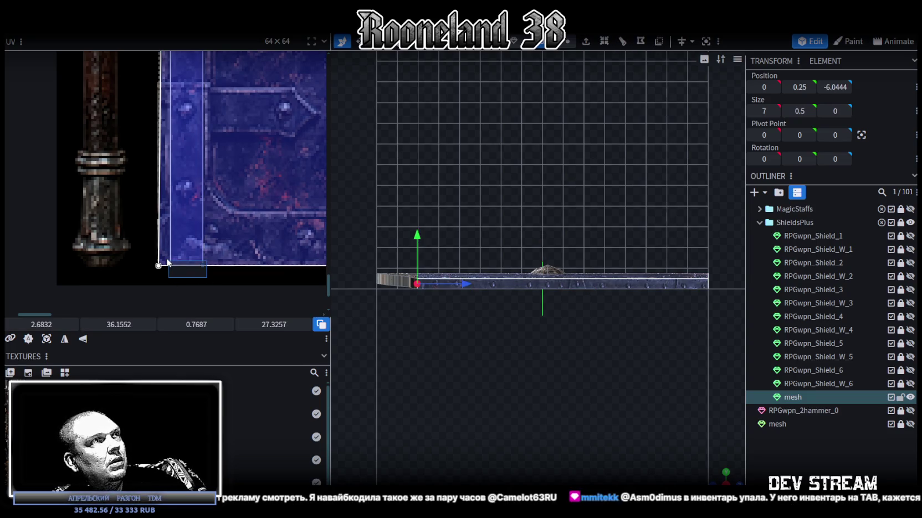
Adjust the left edge of the end rim face's UV box
left_click_drag(44, 325, 22, 325)
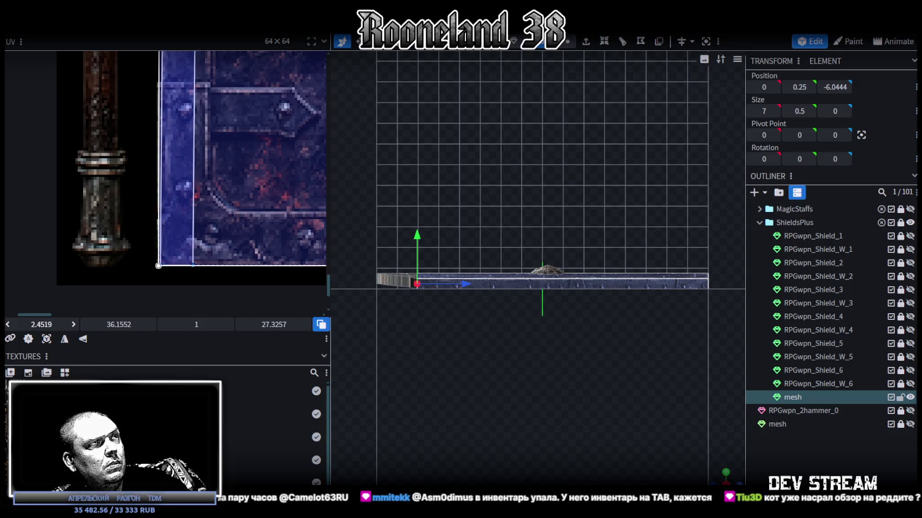
left_click_drag(23, 326, 37, 325)
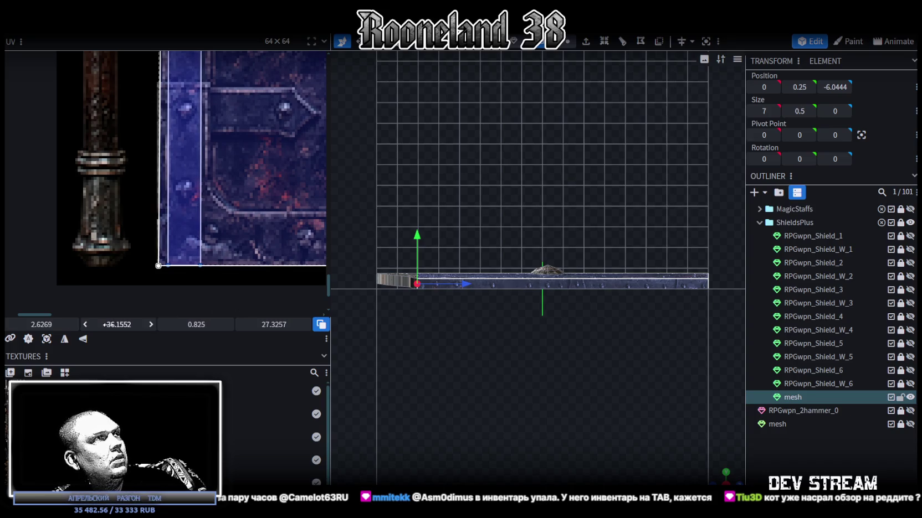
scroll(692, 388, "down", 3)
left_click_drag(723, 435, 589, 315)
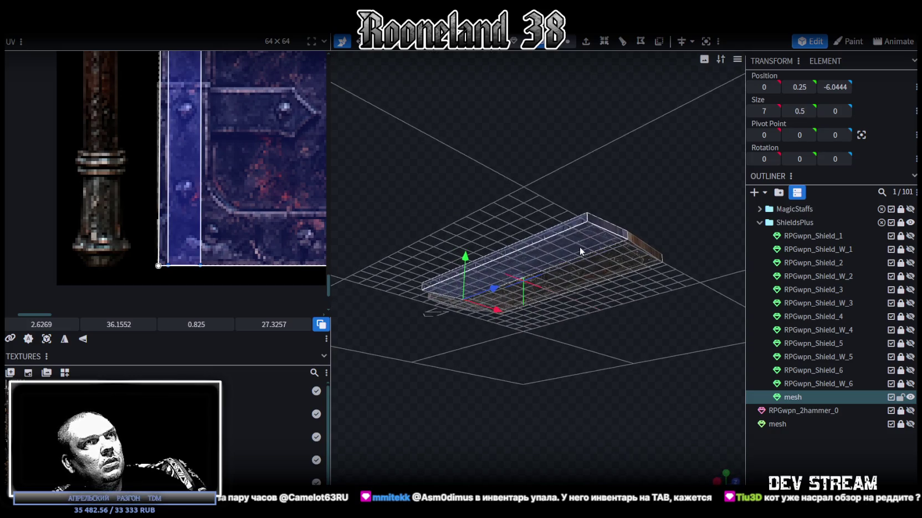
left_click_drag(474, 356, 516, 329)
left_click_drag(562, 280, 435, 326)
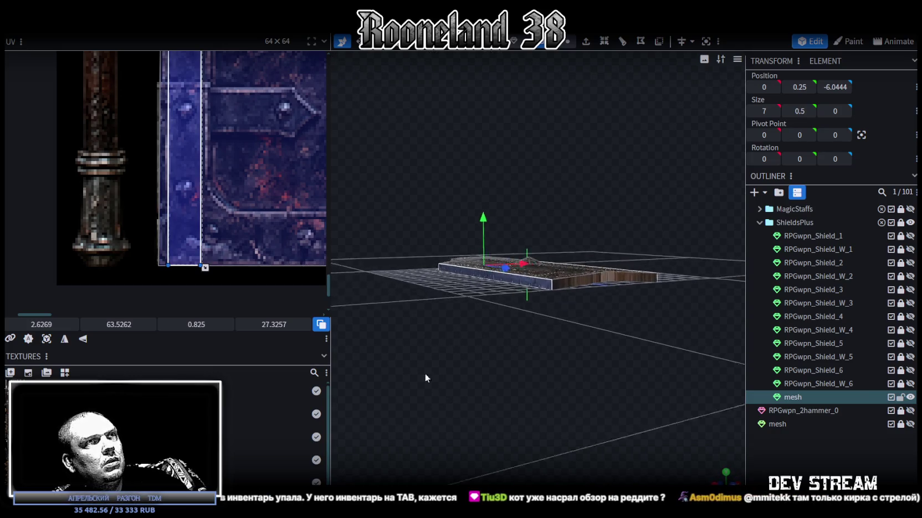
Toggle UV Mirror X and Y to test the strip's orientation, ending unflipped
left_click(82, 339)
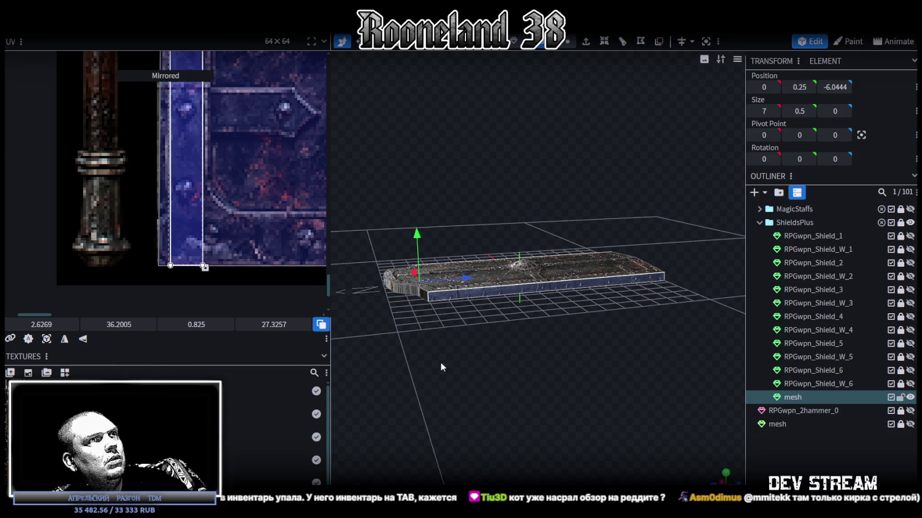
left_click(66, 340)
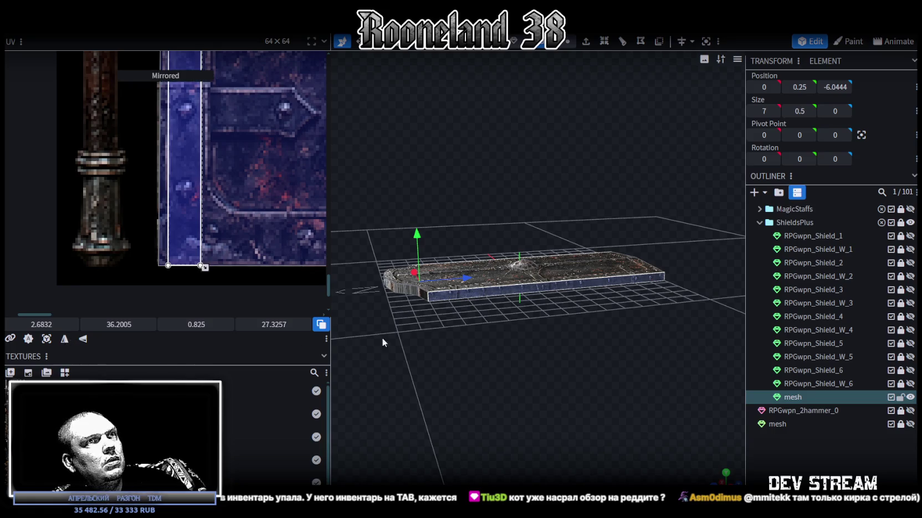
left_click_drag(382, 337, 482, 330)
scroll(295, 213, "down", 2, "ctrl")
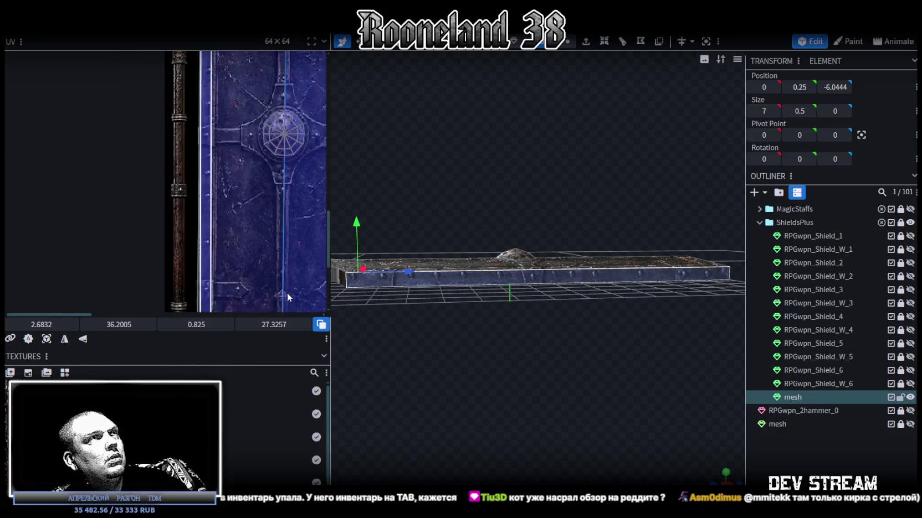
scroll(278, 287, "up", 3)
scroll(221, 181, "up", 2)
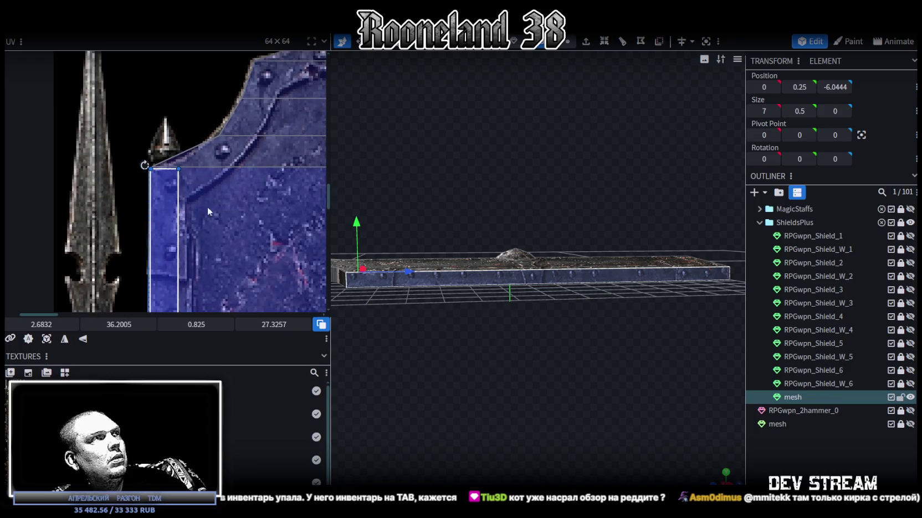
left_click(65, 340)
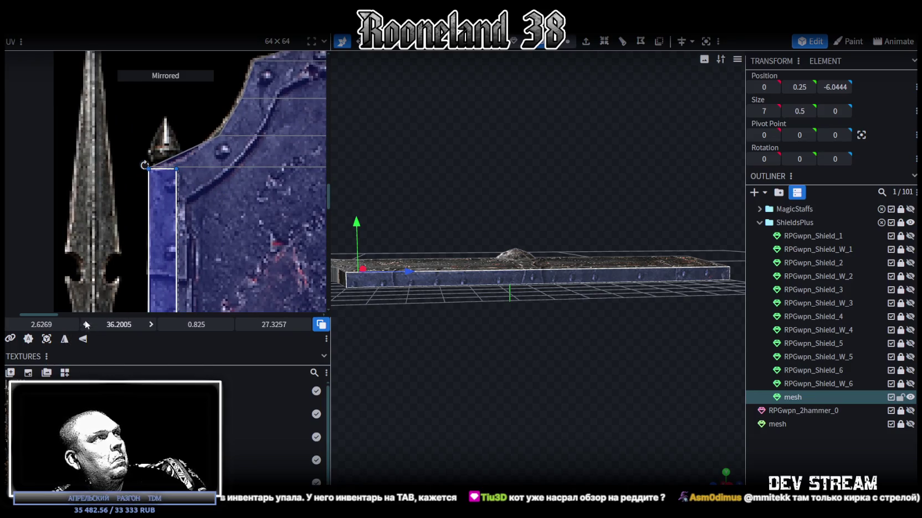
left_click(65, 339)
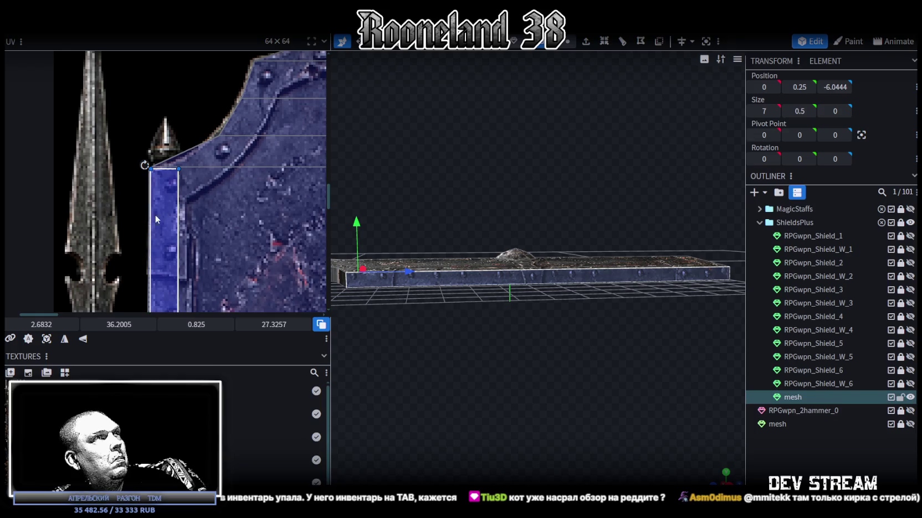
scroll(153, 219, "down", 3)
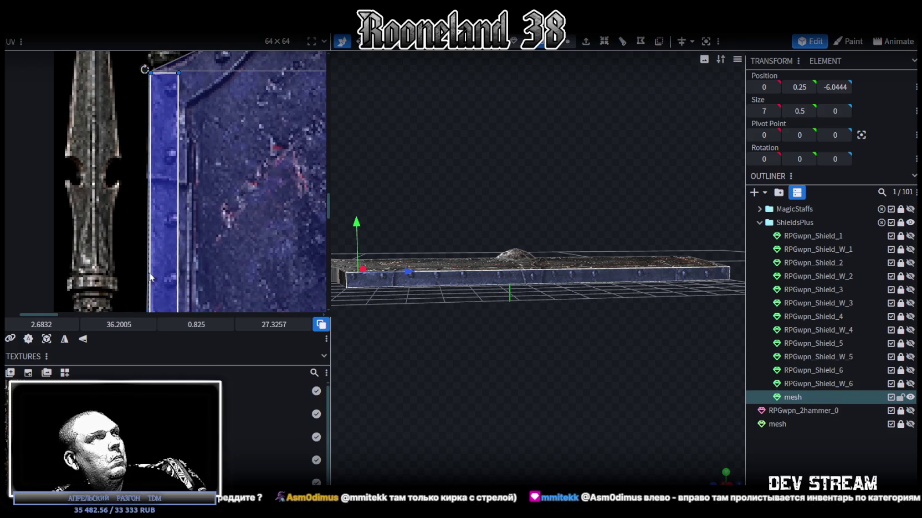
Widen the UV box to about 1.025 across the riveted edge strip
left_click_drag(41, 324, 45, 325)
scroll(198, 195, "down", 1, "ctrl")
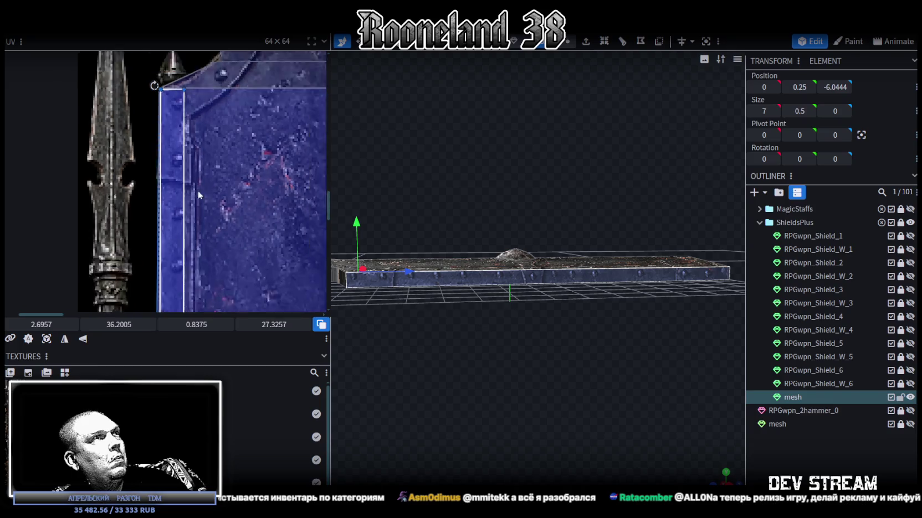
scroll(237, 253, "down", 1, "ctrl")
scroll(210, 208, "down", 2)
scroll(207, 205, "up", 1, "ctrl")
scroll(204, 205, "up", 2, "ctrl")
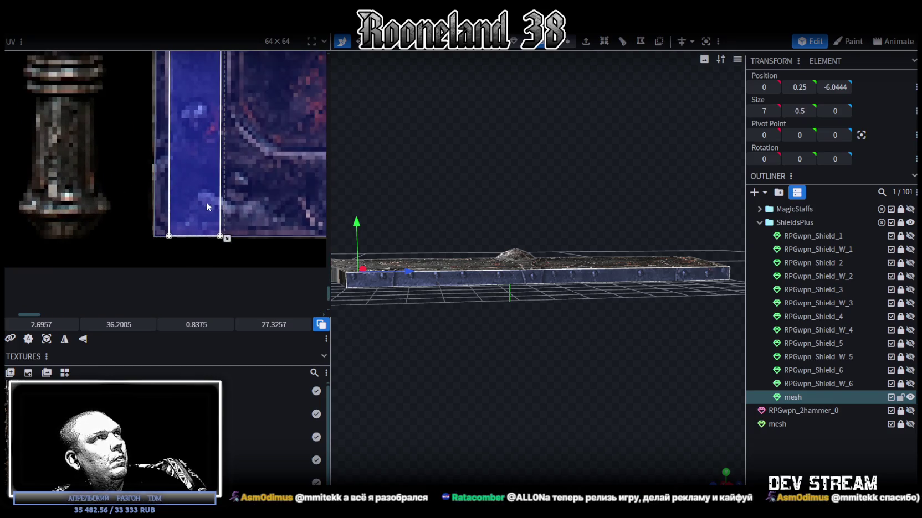
left_click_drag(231, 241, 240, 243)
left_click(183, 248)
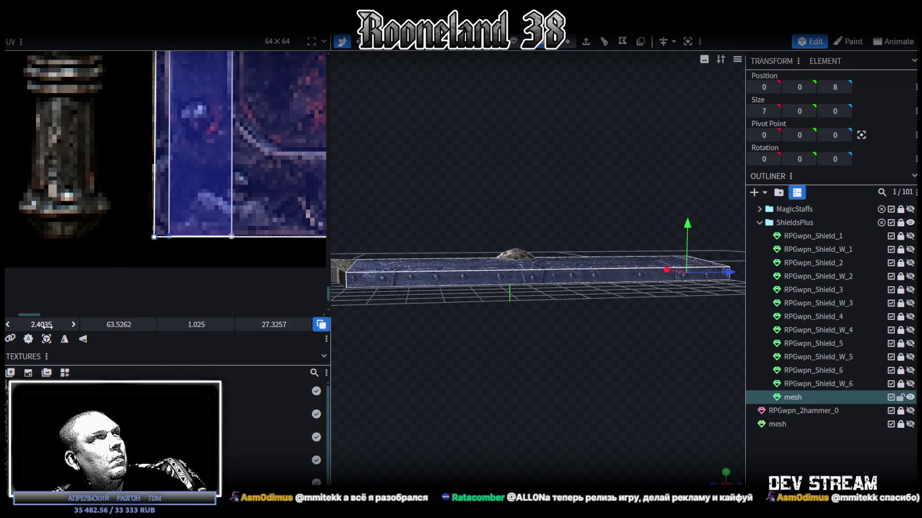
Adjust the rim face's UV box width and raise the front rim edge to 0.75 high
left_click_drag(45, 325, 44, 326)
mouse_move(581, 349)
left_mouse_down()
mouse_move(702, 461)
mouse_move(568, 288)
left_mouse_up()
left_click(559, 262)
mouse_move(44, 325)
left_mouse_down()
mouse_move(57, 317)
mouse_move(35, 326)
left_mouse_up()
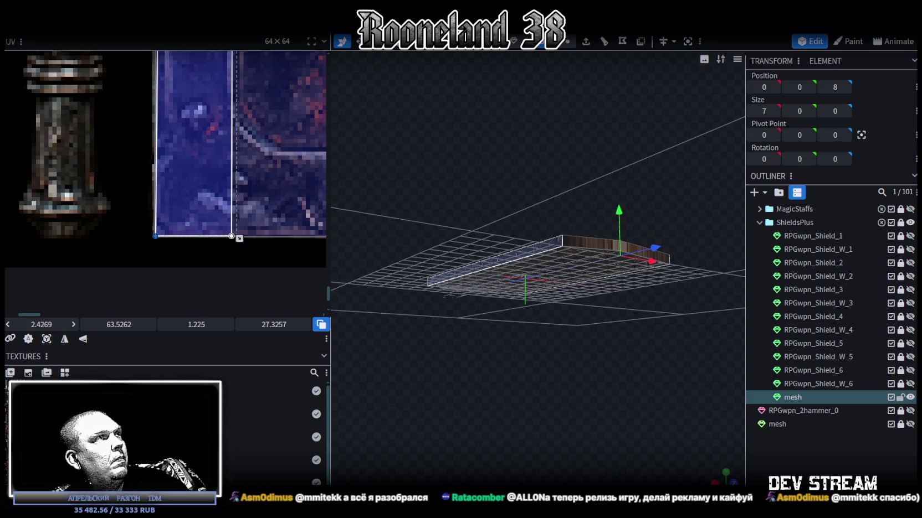
mouse_move(576, 355)
left_mouse_down()
mouse_move(597, 408)
mouse_move(407, 392)
mouse_move(575, 372)
mouse_move(503, 397)
mouse_move(554, 379)
mouse_move(588, 392)
mouse_move(557, 406)
mouse_move(613, 402)
mouse_move(507, 320)
mouse_move(622, 318)
left_mouse_up()
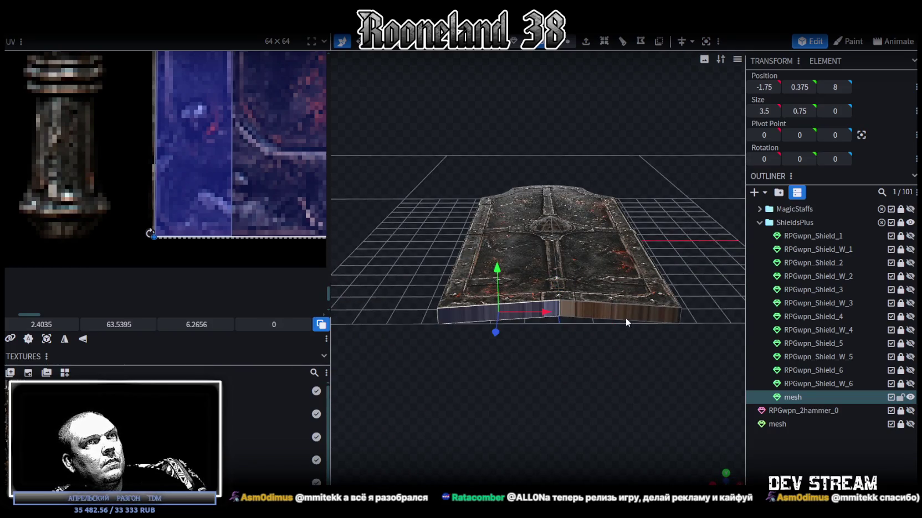
mouse_move(688, 374)
left_mouse_down()
mouse_move(481, 378)
mouse_move(564, 373)
left_mouse_up()
Select the shield's front side faces together
left_click(485, 317)
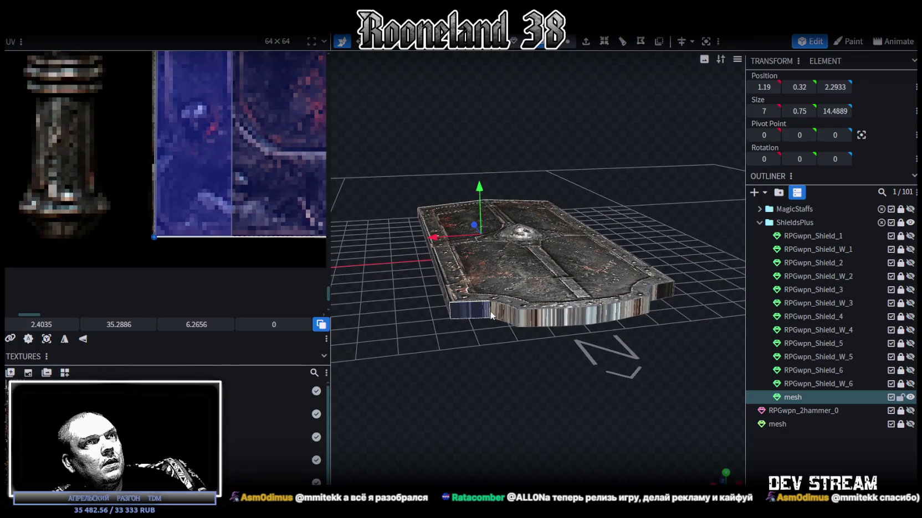
left_click(576, 318, "shift")
left_click(609, 316, "shift")
left_click(637, 310, "shift")
mouse_move(674, 320)
left_mouse_down()
mouse_move(567, 316)
mouse_move(590, 379)
left_mouse_up()
left_click(536, 320, "shift")
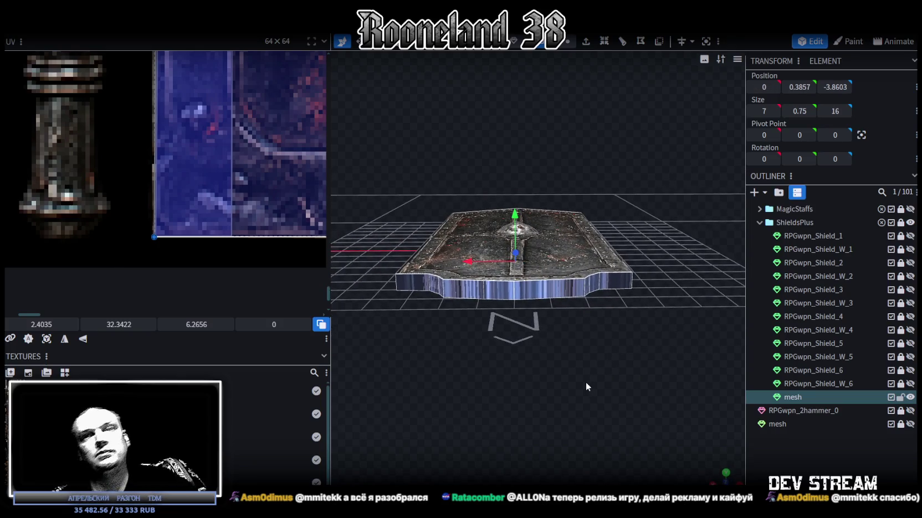
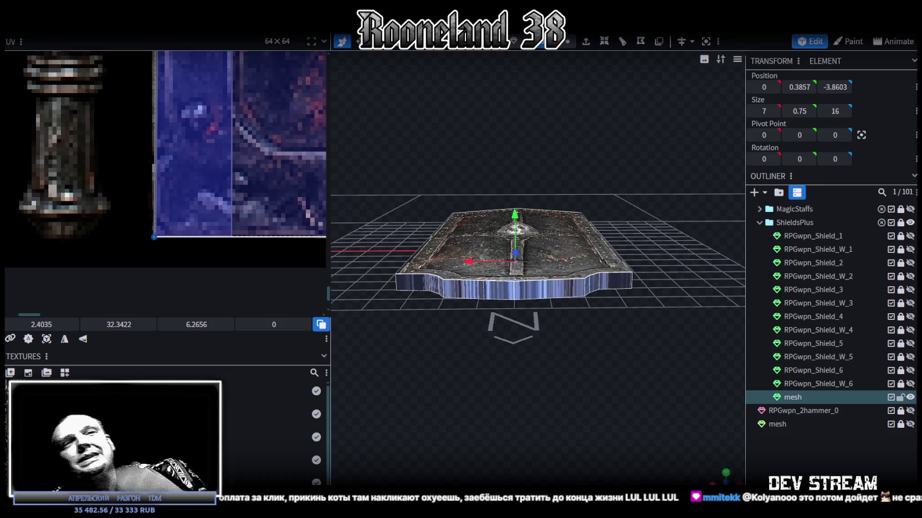
Switch to a flat front view, project the shield's UVs, and move the selected UV face onto the flail
left_click(725, 481)
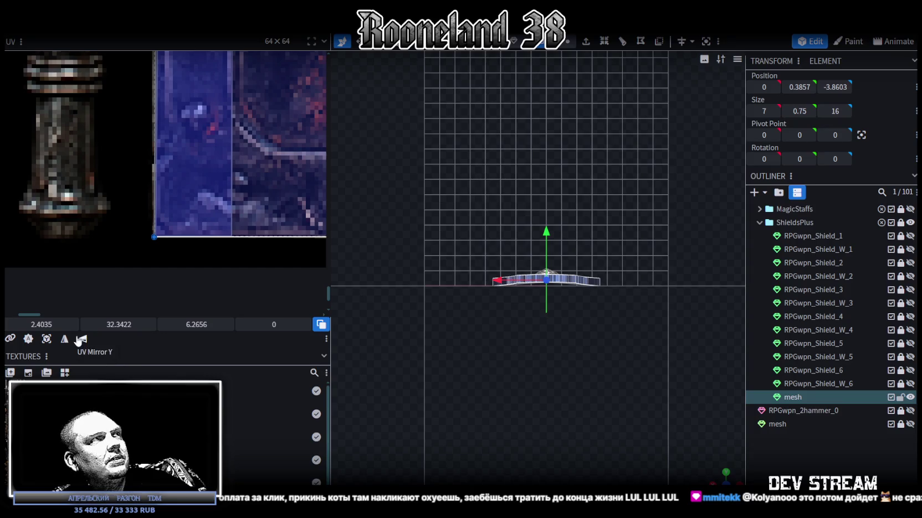
left_click(47, 338)
scroll(89, 202, "down", 3)
scroll(72, 153, "down", 3)
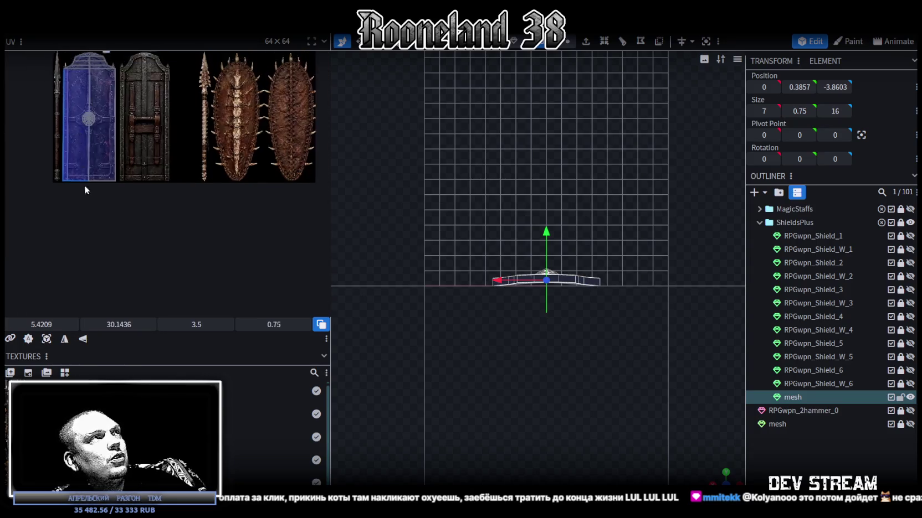
scroll(124, 135, "up", 3)
scroll(117, 170, "up", 1)
scroll(131, 184, "up", 3)
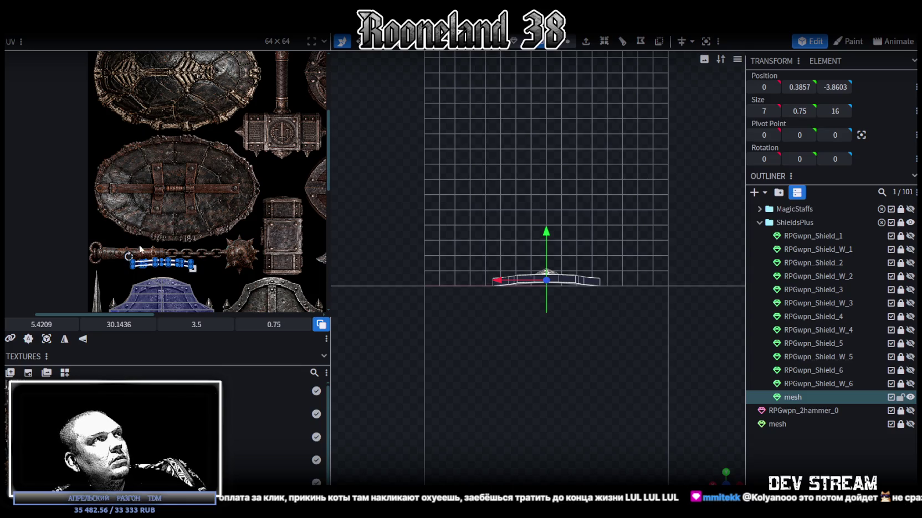
left_click_drag(161, 263, 123, 233)
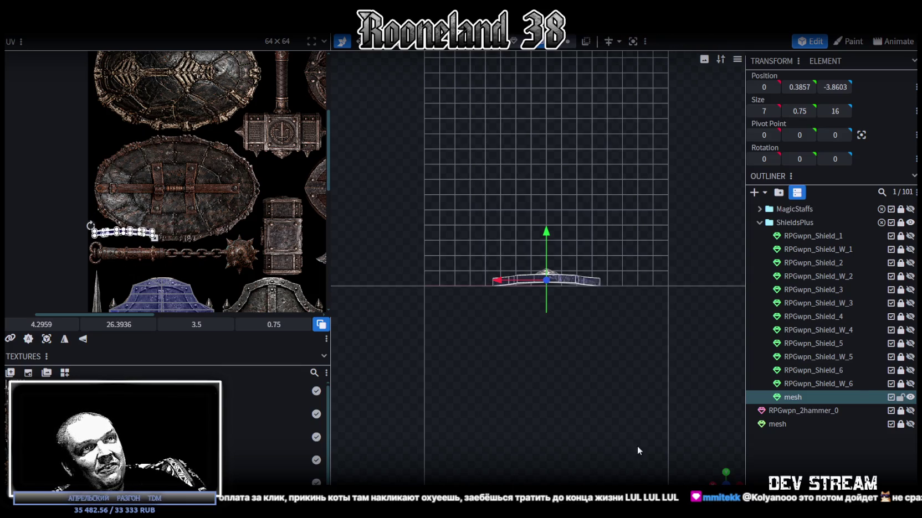
Select the shield's front side face and move its UV below the right door
left_click_drag(637, 451, 582, 411)
scroll(599, 388, "up", 3)
scroll(634, 355, "up", 3)
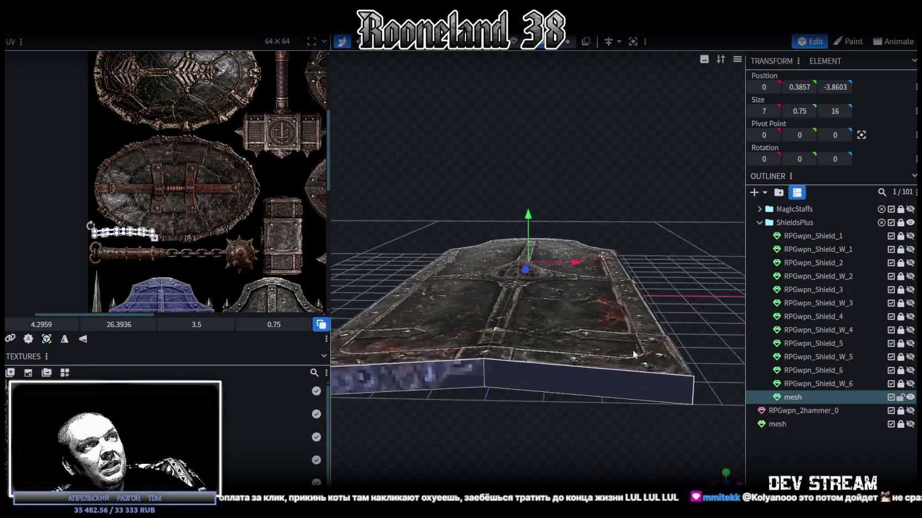
left_click(528, 370)
scroll(191, 241, "down", 3)
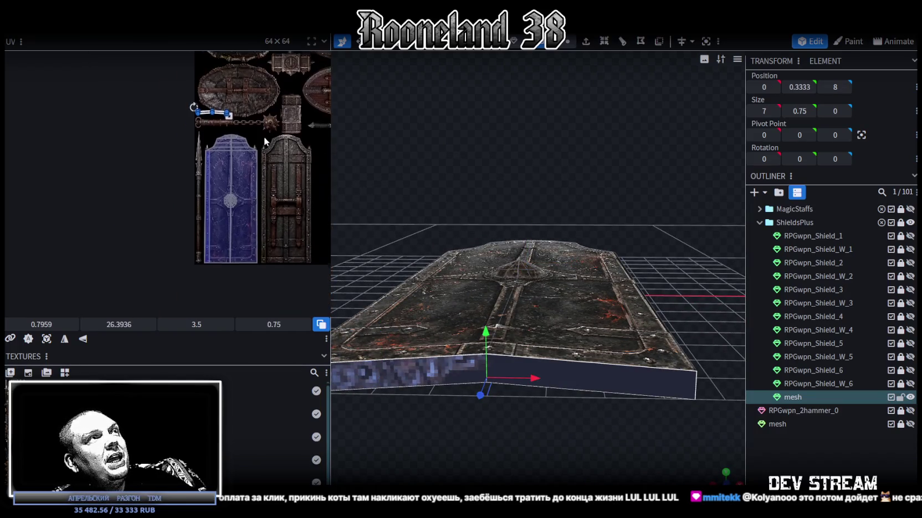
scroll(233, 121, "down", 1)
left_click_drag(210, 104, 291, 257)
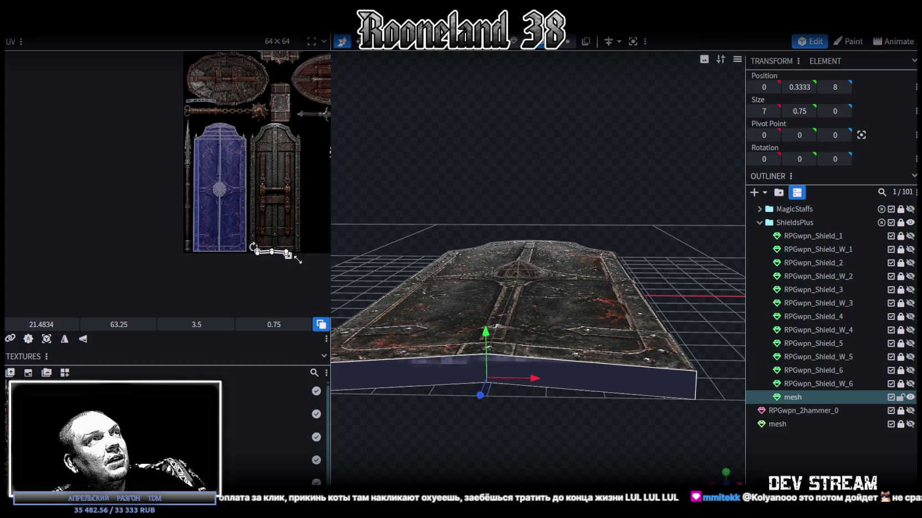
Flatten the side face's UV into a thin strip along the blue door's bottom border
scroll(284, 257, "up", 4)
left_click(204, 237)
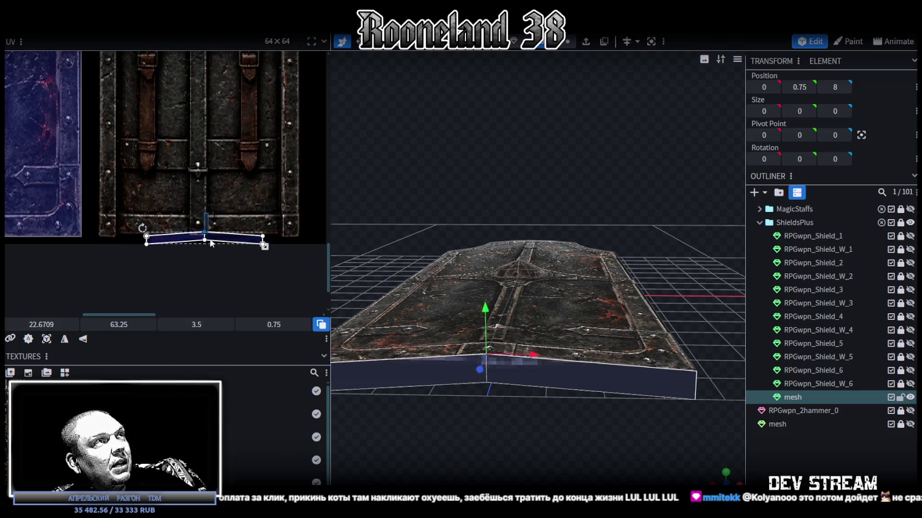
scroll(194, 243, "up", 3)
left_click_drag(243, 254, 241, 268)
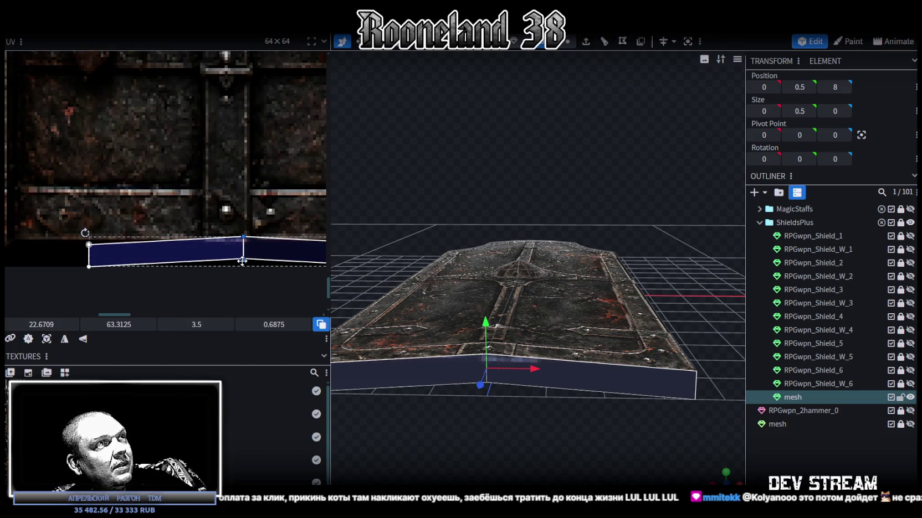
scroll(214, 242, "down", 2)
scroll(213, 243, "down", 2)
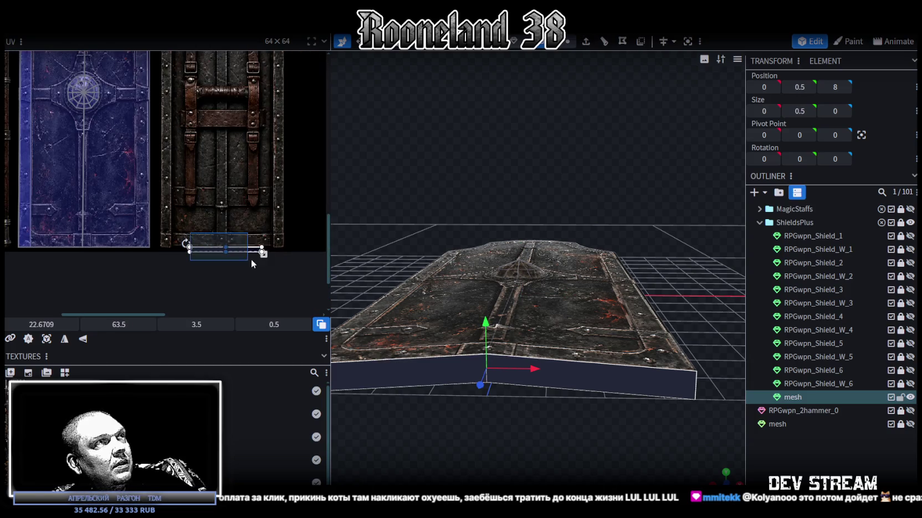
scroll(251, 259, "up", 1)
left_click_drag(243, 254, 86, 244)
scroll(85, 244, "up", 3)
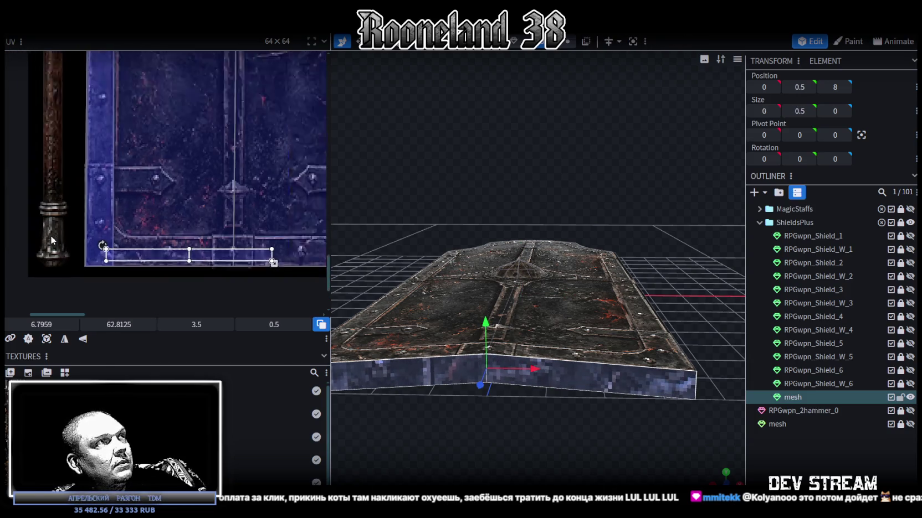
scroll(159, 261, "up", 2)
left_click_drag(159, 261, 117, 231)
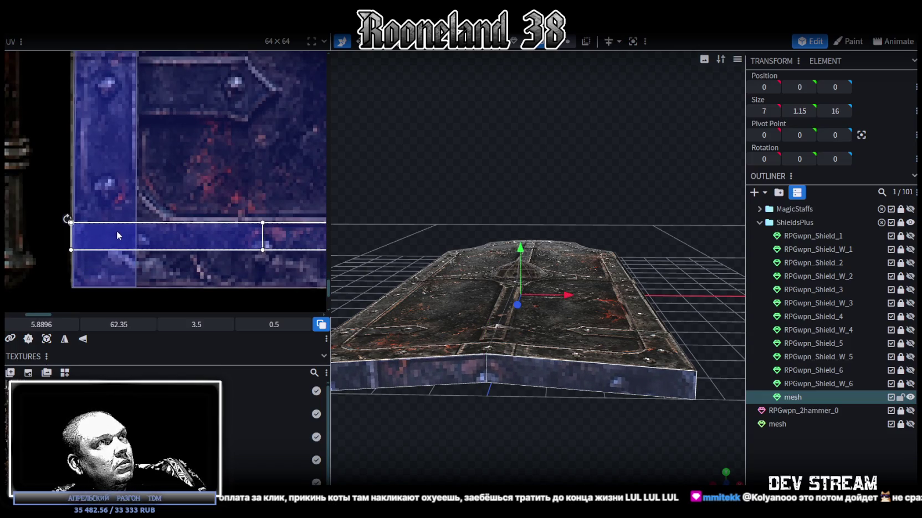
Enlarge the side face's UV strip to cover the blue door's studded bottom border
scroll(117, 230, "down", 2)
scroll(115, 189, "down", 2)
left_click_drag(94, 201, 237, 216)
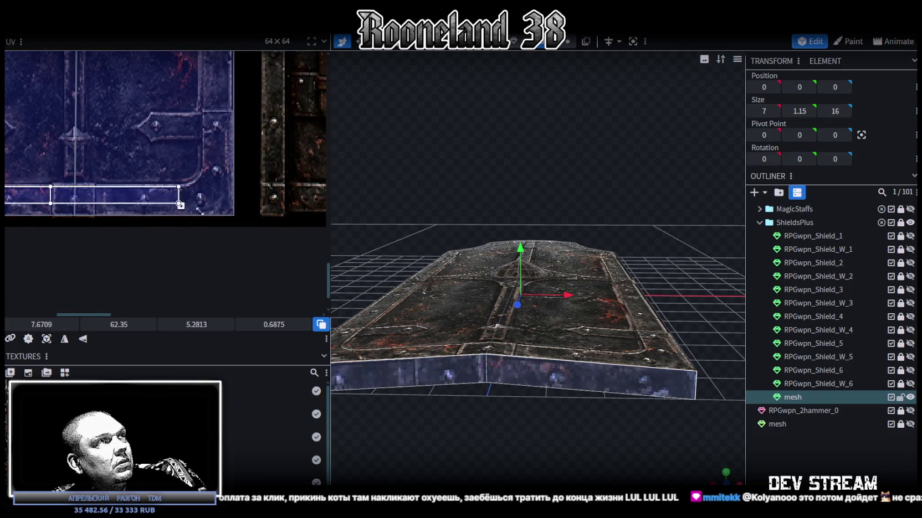
scroll(237, 216, "up", 2)
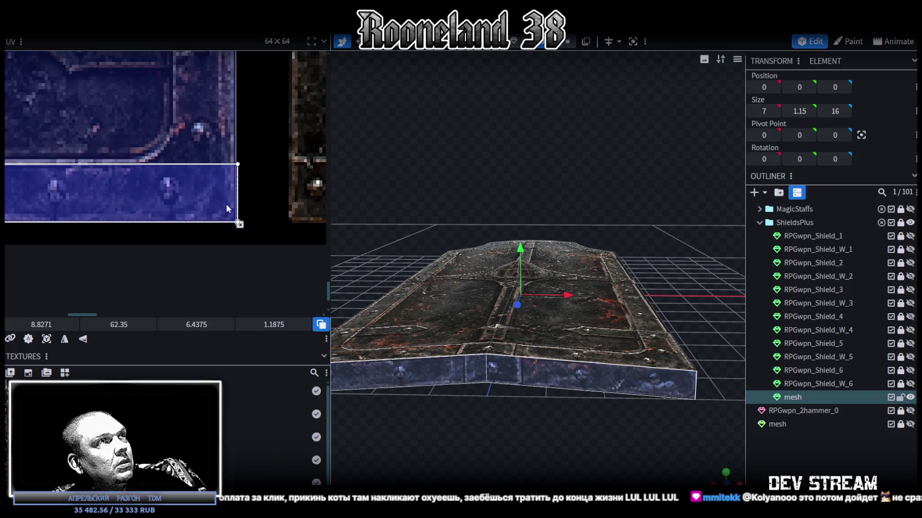
scroll(237, 225, "down", 2)
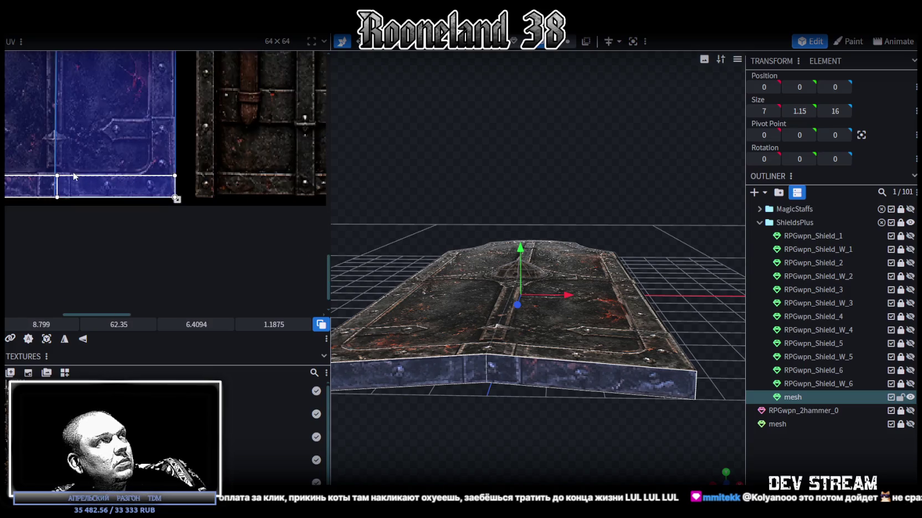
scroll(201, 205, "up", 2)
scroll(201, 205, "up", 1)
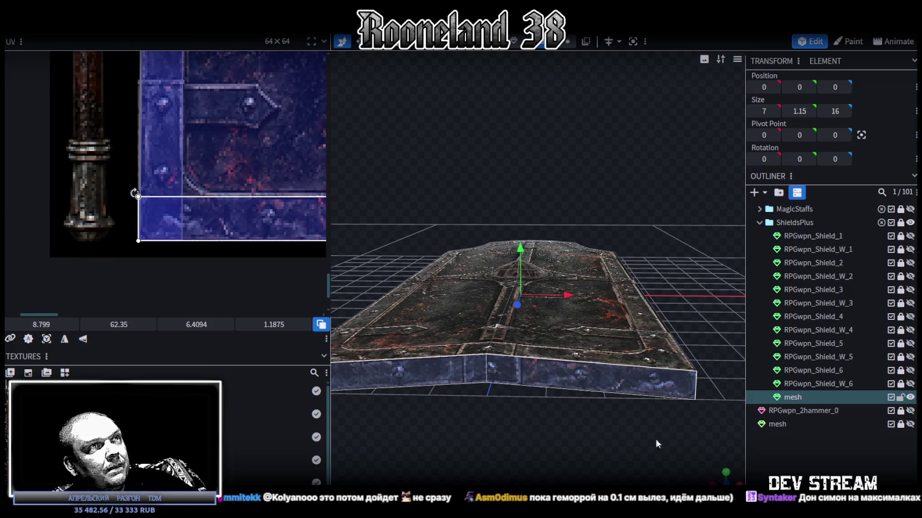
Toggle UV Mirror X and tweak the strip's width so the rivets align at X 2.4521, Y 62.35
left_click(81, 339)
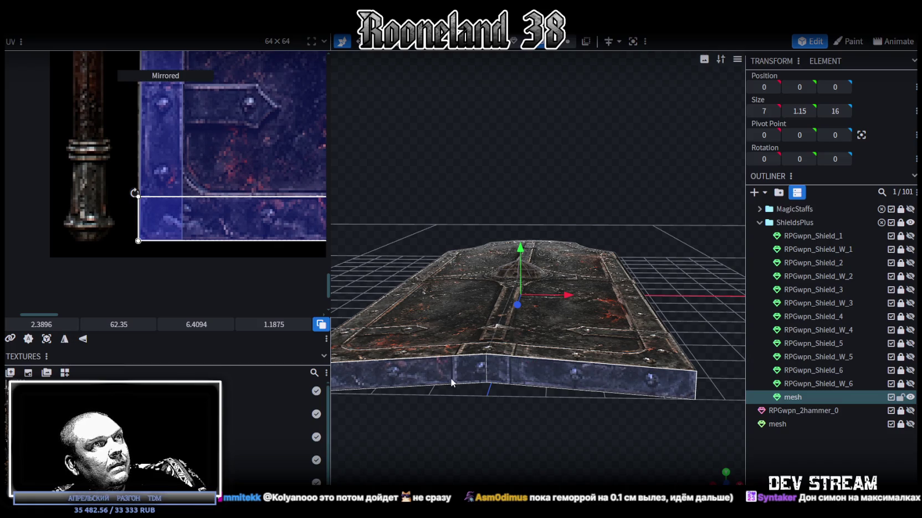
scroll(221, 272, "right", 3)
left_click_drag(147, 228, 155, 231)
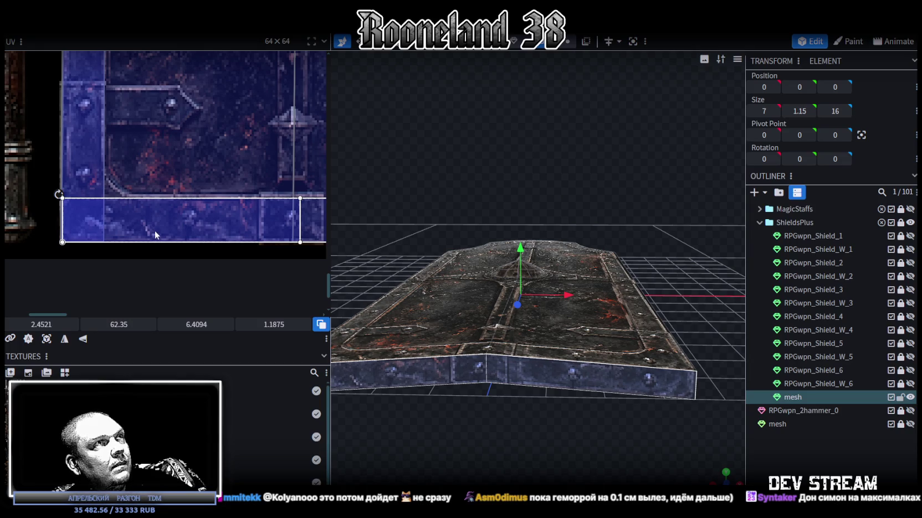
scroll(49, 250, "right", 5)
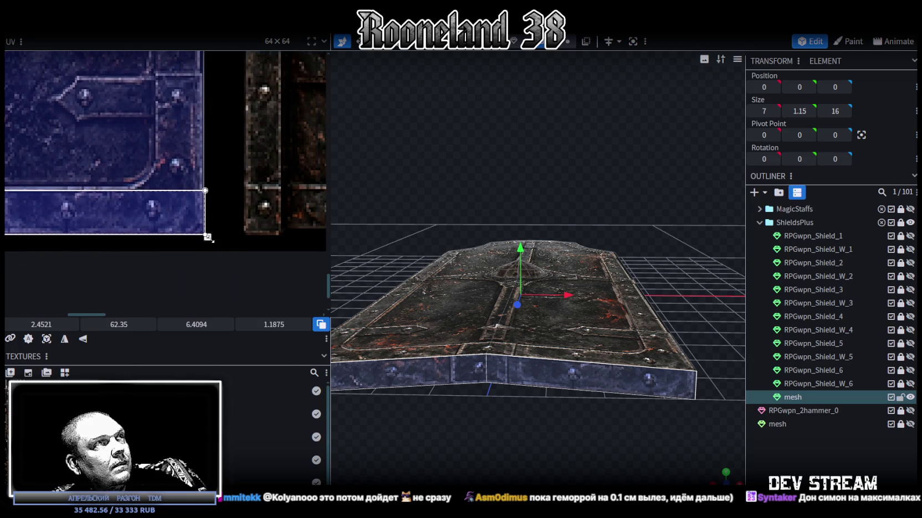
left_click_drag(207, 237, 203, 237)
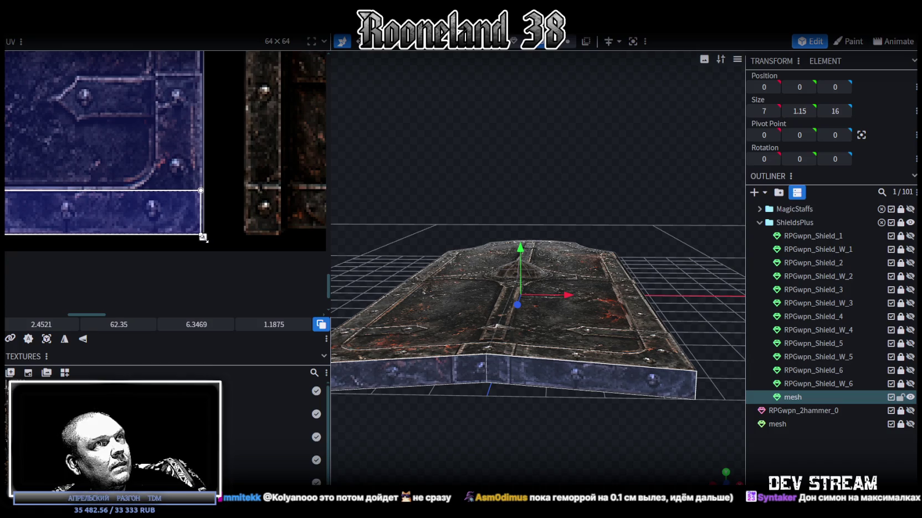
left_click(65, 340)
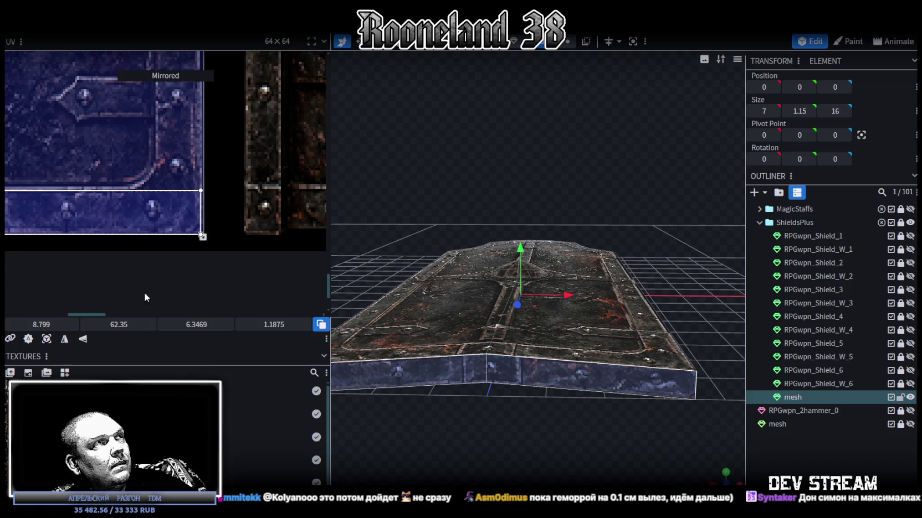
left_click_drag(202, 237, 190, 239)
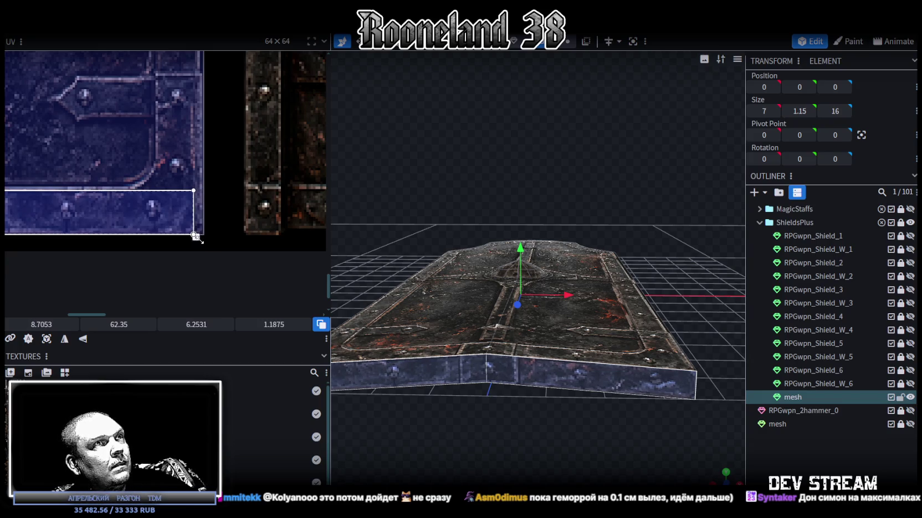
left_click_drag(190, 239, 204, 240)
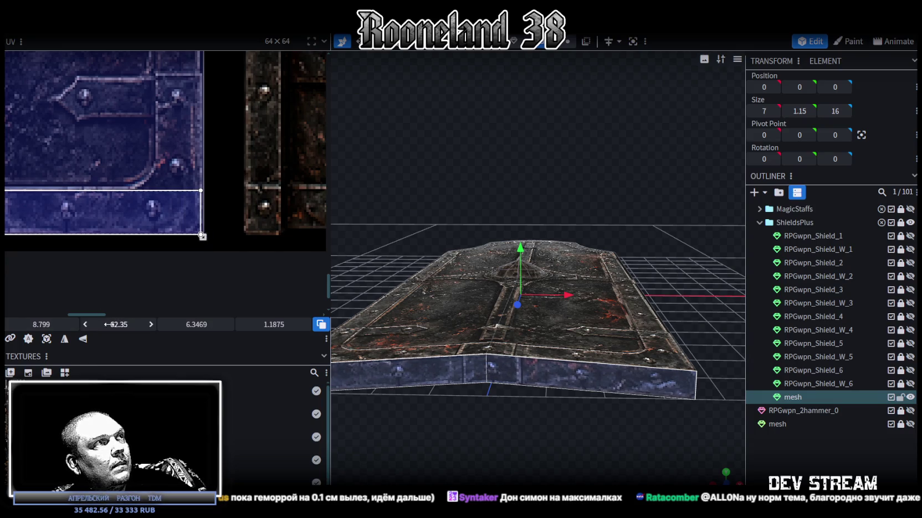
left_click(65, 342)
left_click_drag(466, 407, 505, 427)
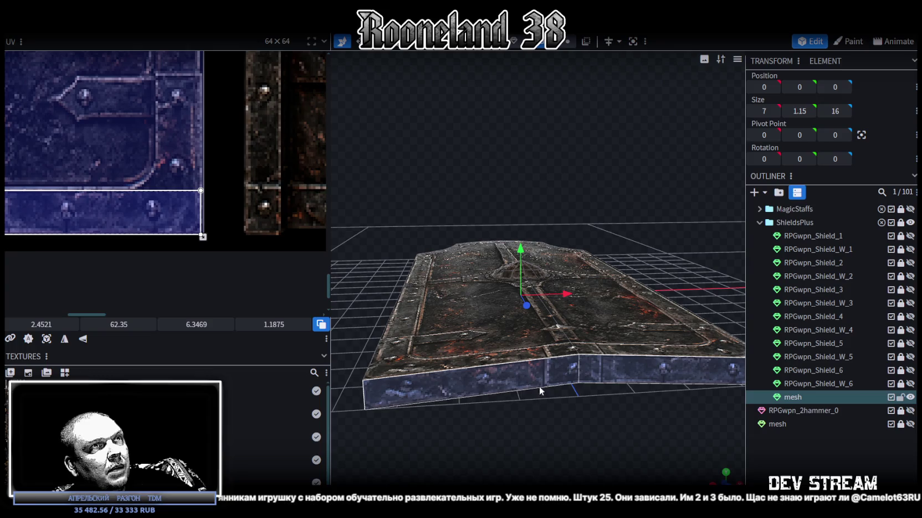
Shift the side face's UV strip slightly left and orbit to check the edge
scroll(91, 221, "up", 2)
middle_click_drag(91, 221, 236, 252)
scroll(83, 241, "up", 2)
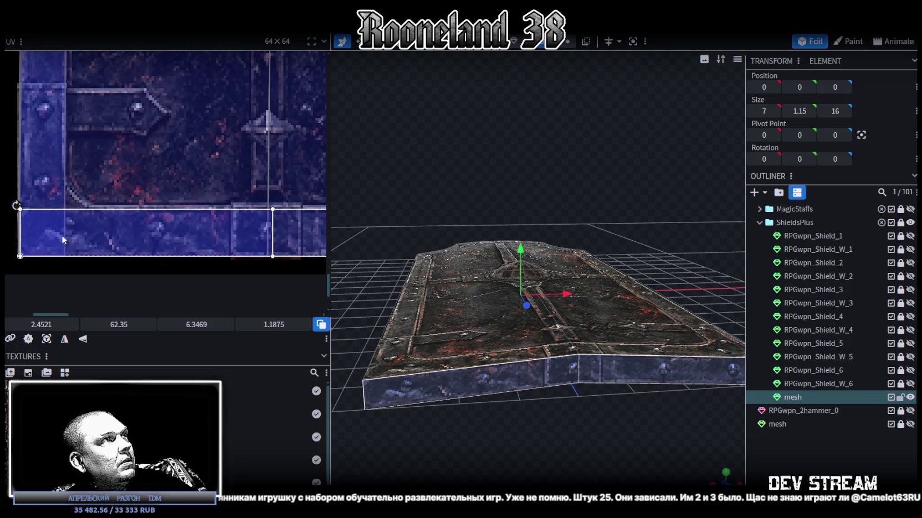
left_click_drag(59, 235, 57, 237)
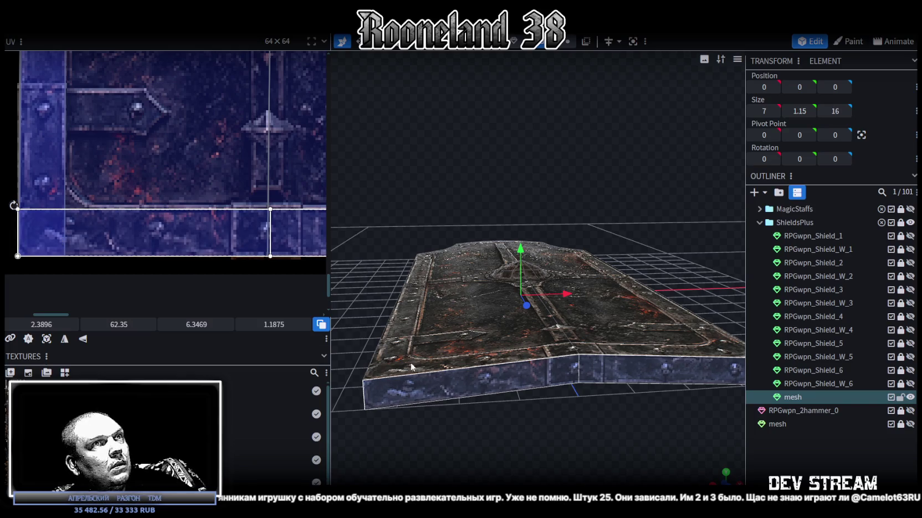
left_click_drag(521, 449, 531, 452)
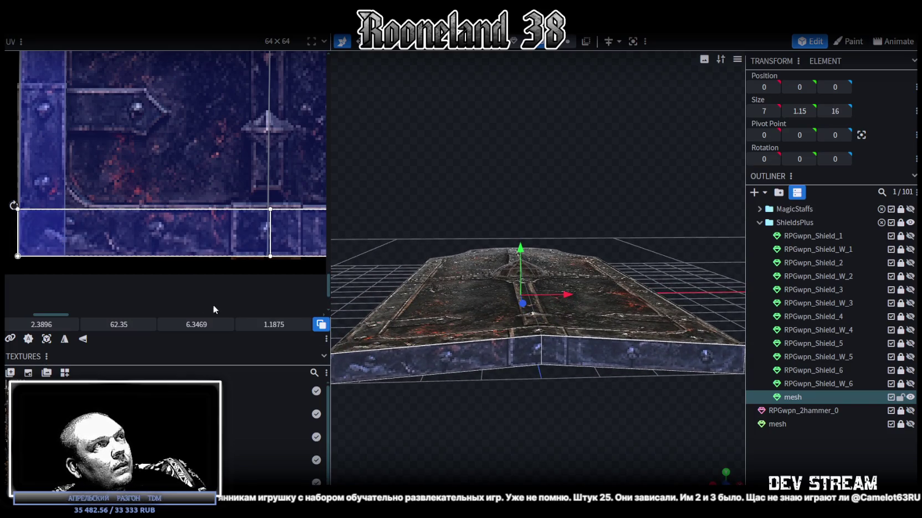
Mirror the side face's texture vertically and horizontally, then realign the strip
left_click(83, 339)
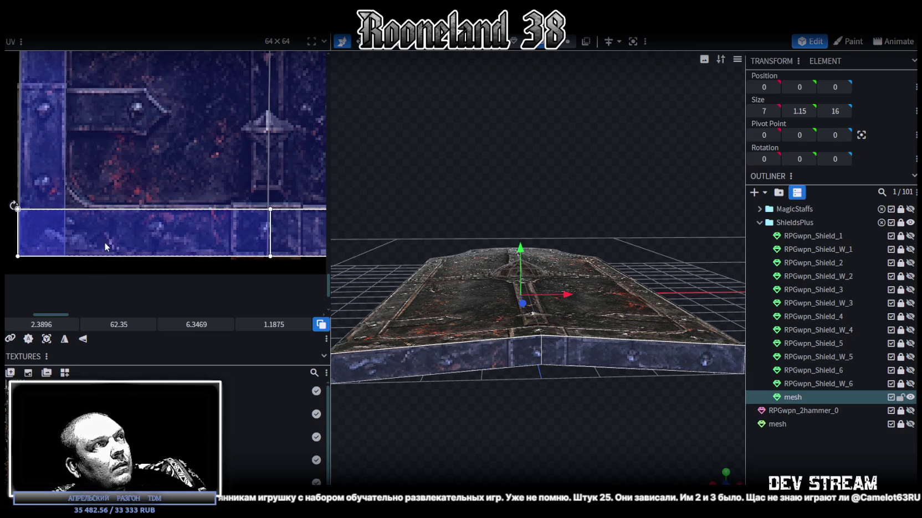
left_click(66, 339)
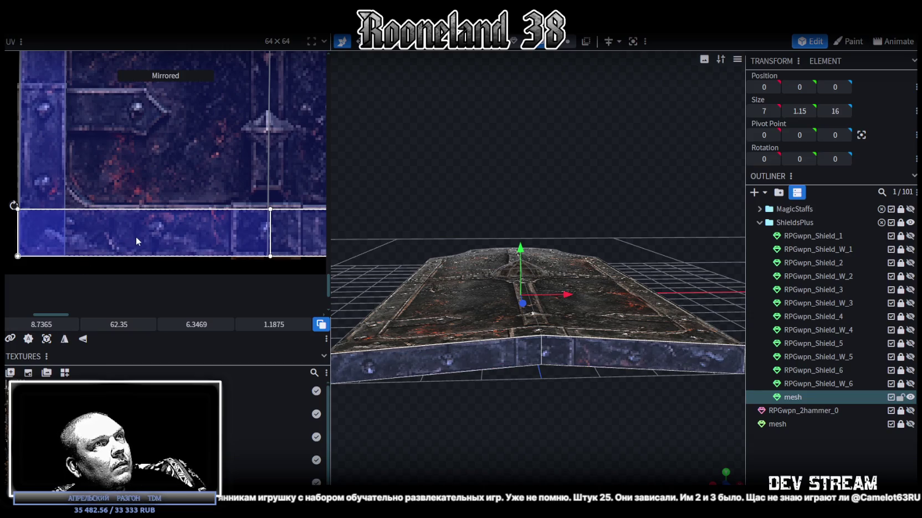
left_click_drag(135, 237, 132, 237)
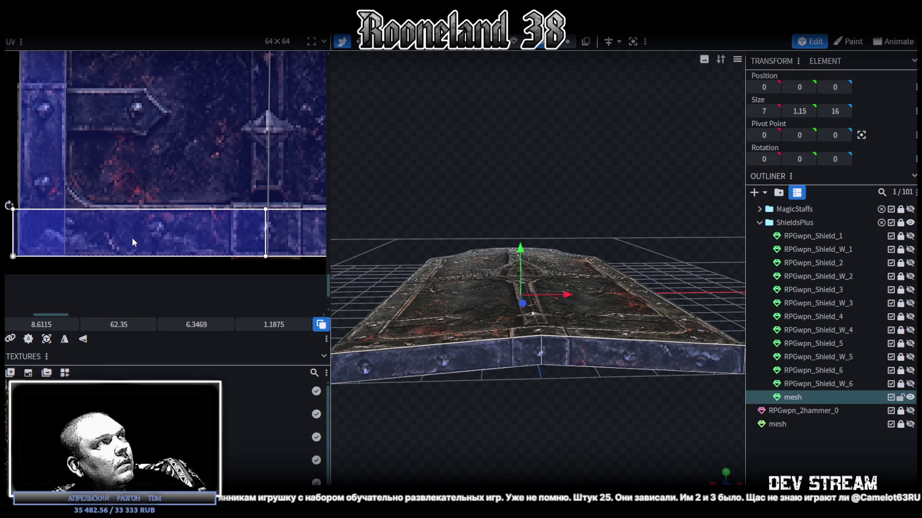
scroll(131, 238, "down", 2)
scroll(130, 245, "right", 2, "shift")
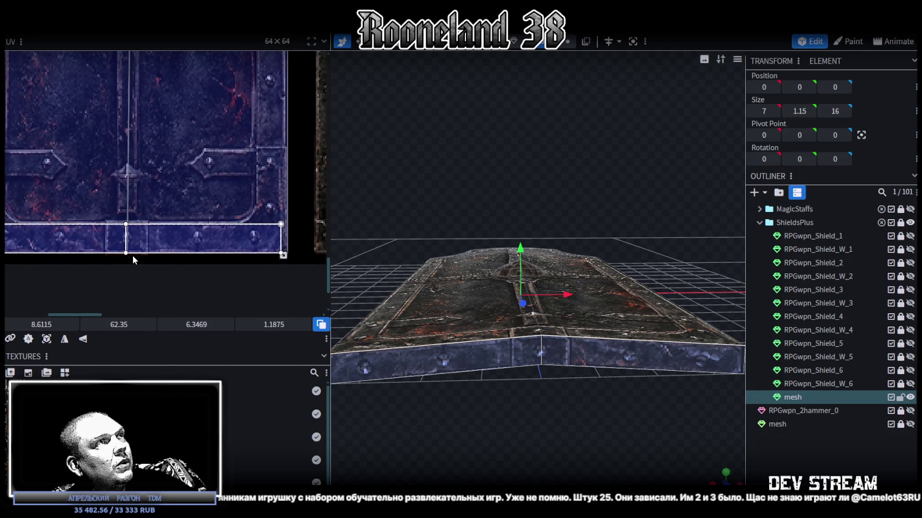
middle_click_drag(132, 255, 191, 251)
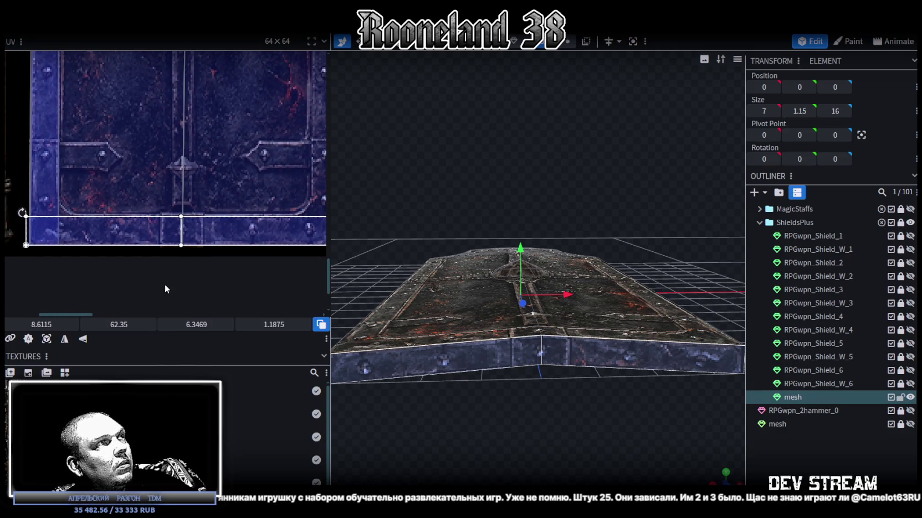
left_click(69, 341)
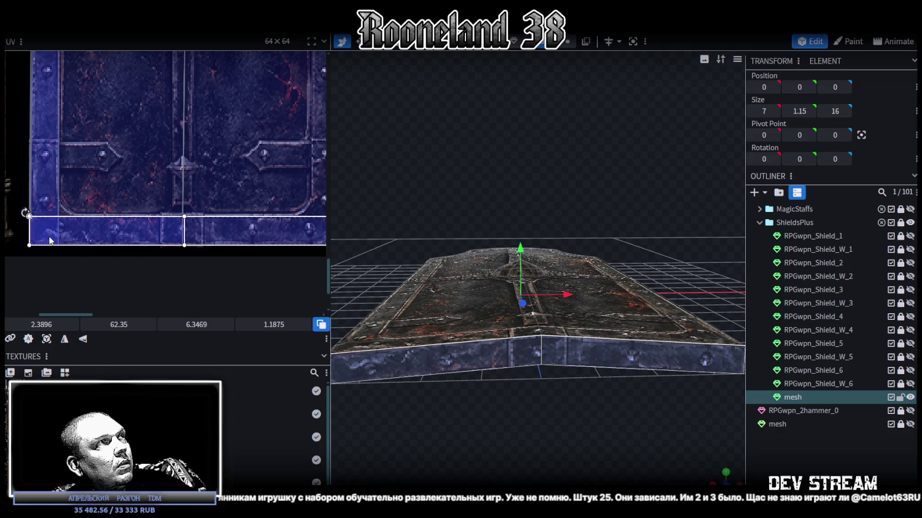
left_click_drag(46, 240, 49, 242)
Widen the strip's right edge to width 6.4094 at X 2.3896, keeping the current orientation
scroll(158, 262, "right", 3)
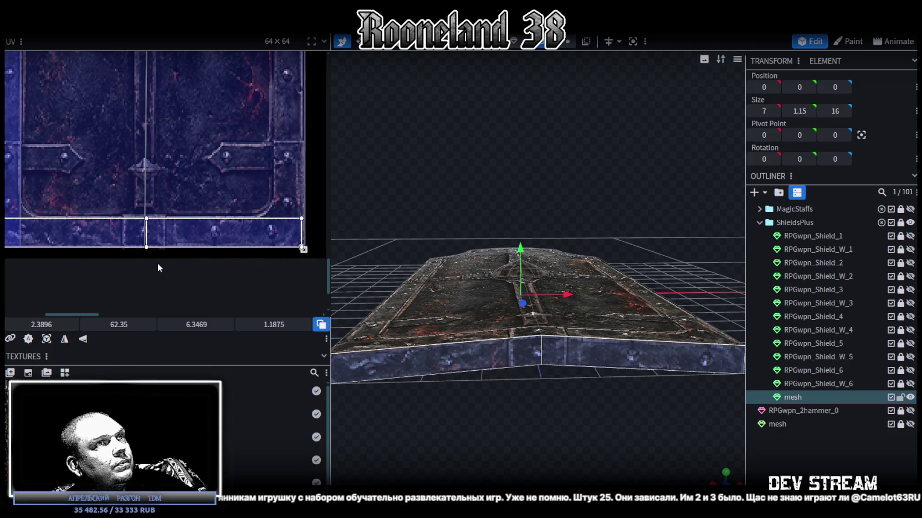
scroll(165, 269, "up", 2)
scroll(216, 258, "up", 3)
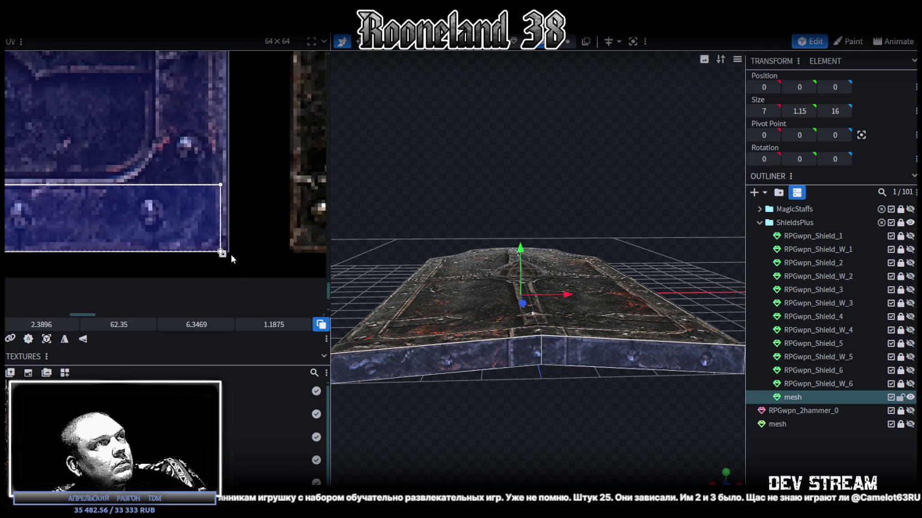
left_click_drag(222, 253, 230, 254)
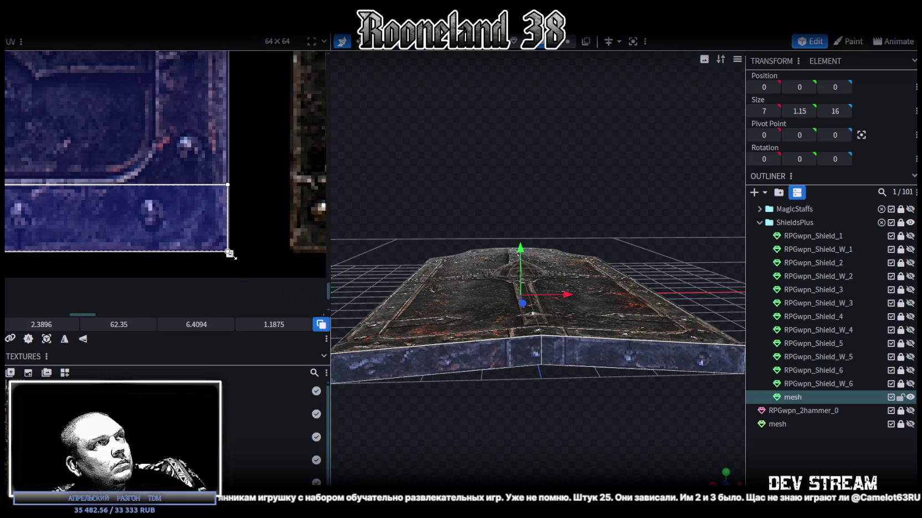
left_click(64, 340)
left_click(64, 340)
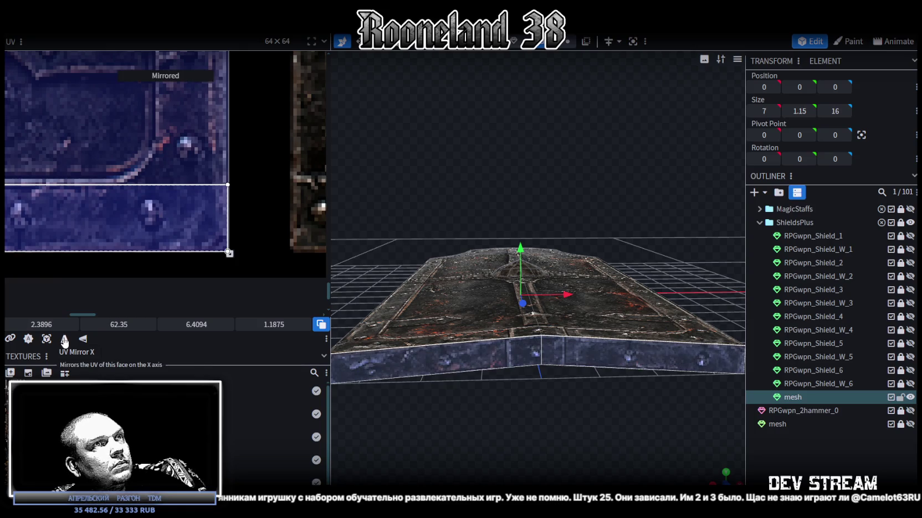
left_click_drag(479, 388, 496, 387)
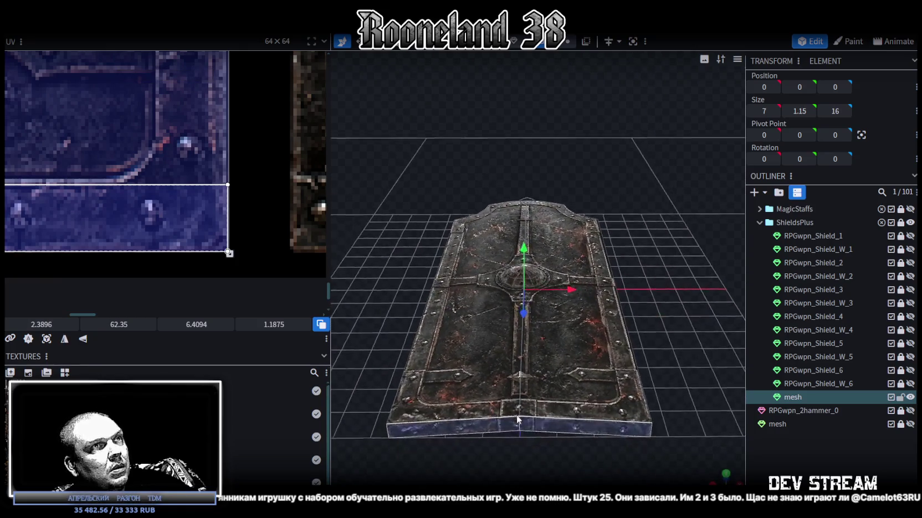
Move the second edge face's UV onto the blue border at X 8.674, width 6.2844
scroll(133, 232, "up", 2)
scroll(221, 231, "up", 2)
scroll(152, 242, "up", 2)
left_click(153, 259)
left_click(153, 259)
mouse_move(615, 392)
left_mouse_down()
mouse_move(621, 440)
mouse_move(606, 345)
left_mouse_up()
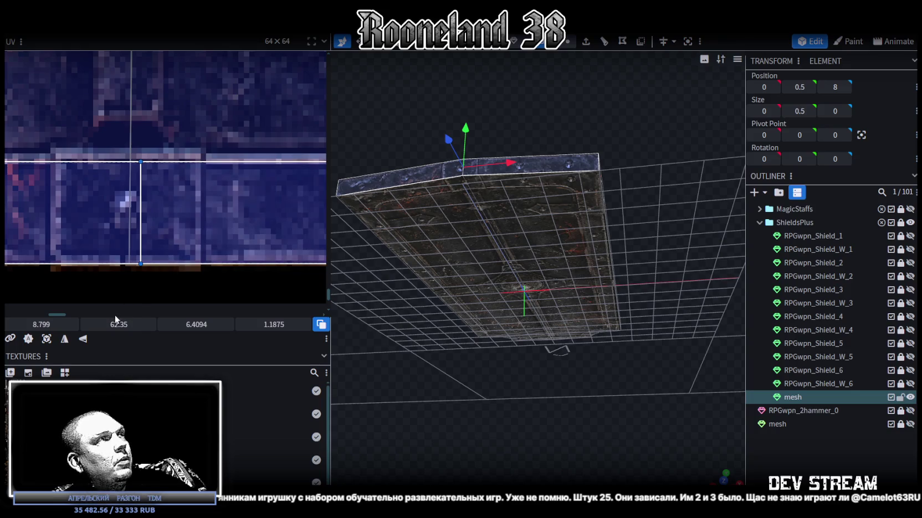
mouse_move(49, 325)
left_mouse_down()
mouse_move(537, 381)
mouse_move(557, 443)
mouse_move(680, 454)
left_mouse_up()
left_click(652, 405)
mouse_move(652, 405)
left_mouse_down()
mouse_move(555, 411)
mouse_move(542, 371)
mouse_move(670, 335)
mouse_move(654, 299)
mouse_move(640, 372)
mouse_move(584, 382)
mouse_move(448, 359)
left_mouse_up()
left_click(425, 359)
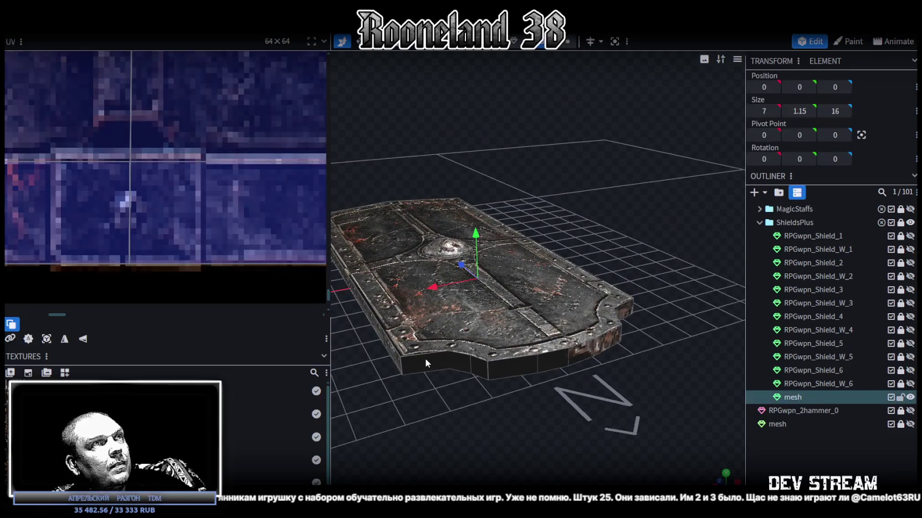
Select the shield's front edge strip and move its UVs to another atlas area
scroll(199, 182, "down", 3)
scroll(219, 142, "down", 3)
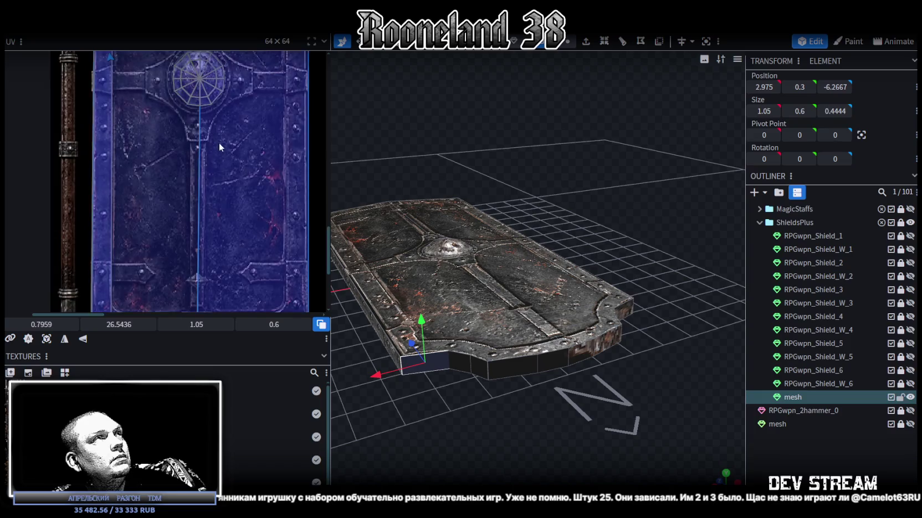
scroll(216, 239, "down", 3)
scroll(223, 165, "down", 1)
scroll(223, 165, "up", 2)
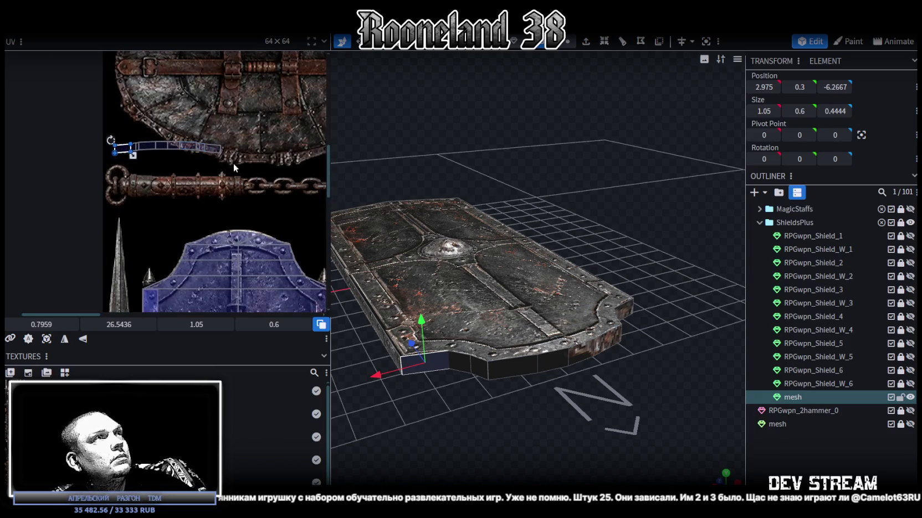
left_click(228, 162)
scroll(205, 167, "right", 1)
scroll(205, 167, "right", 1)
scroll(199, 144, "down", 2)
scroll(192, 75, "down", 2)
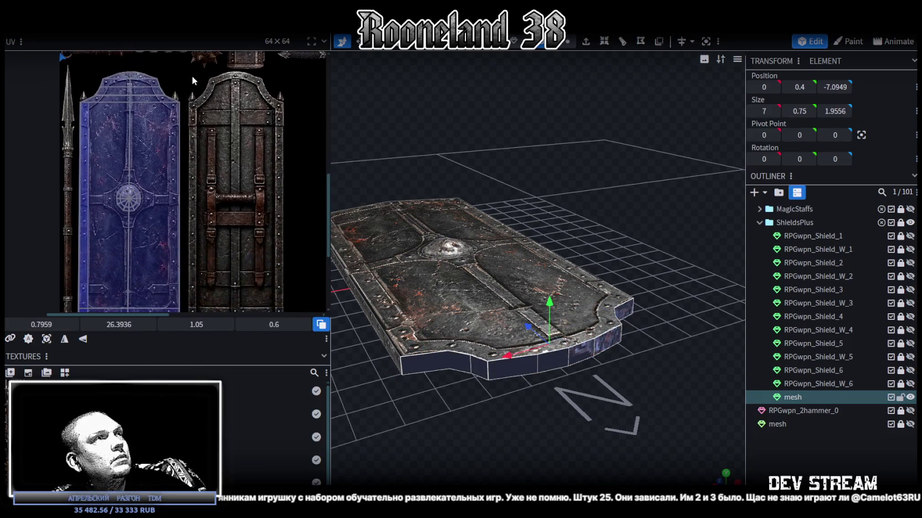
scroll(221, 114, "down", 1)
scroll(232, 148, "up", 2)
scroll(165, 80, "left", 1)
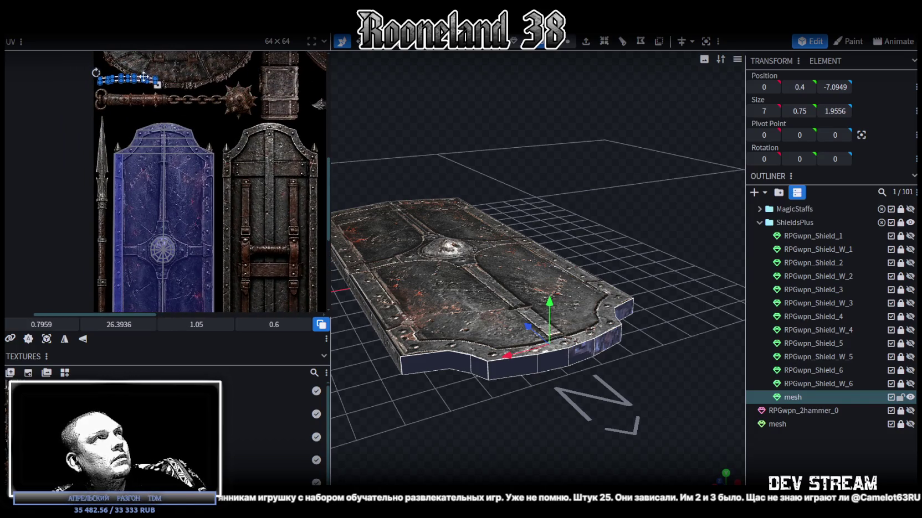
mouse_move(141, 83)
left_mouse_down()
mouse_move(47, 99)
mouse_move(260, 188)
left_mouse_up()
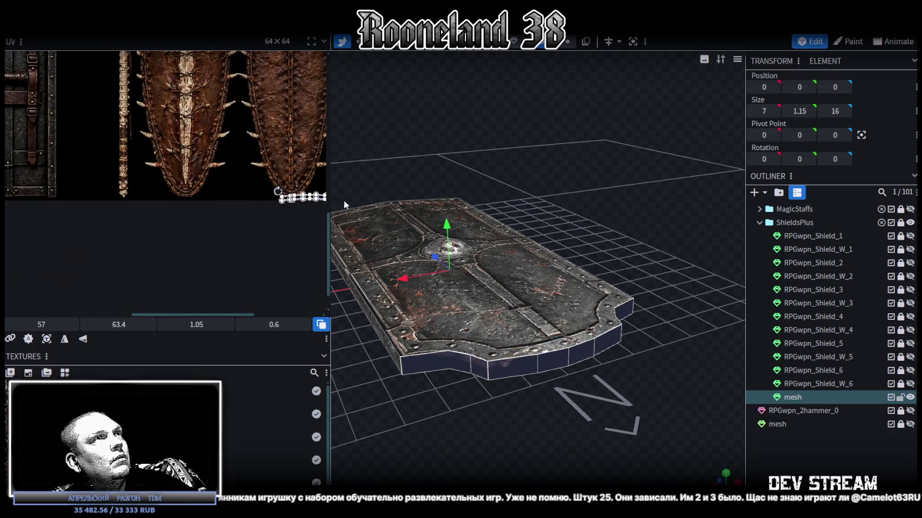
Straighten the strip's UV vertices, setting the bottom edge to 64 and flattening the top
scroll(263, 217, "right", 1)
scroll(159, 192, "up", 2)
scroll(159, 191, "up", 2)
scroll(54, 162, "up", 1)
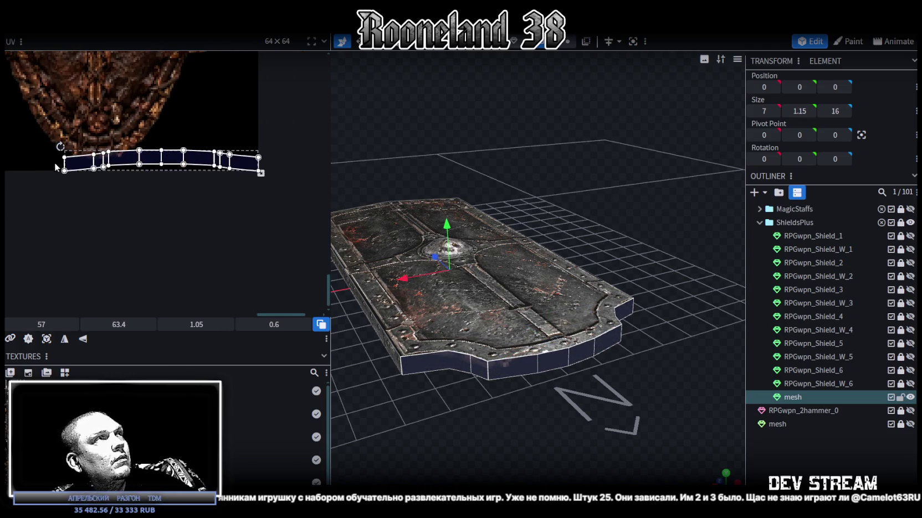
left_click_drag(53, 164, 252, 171)
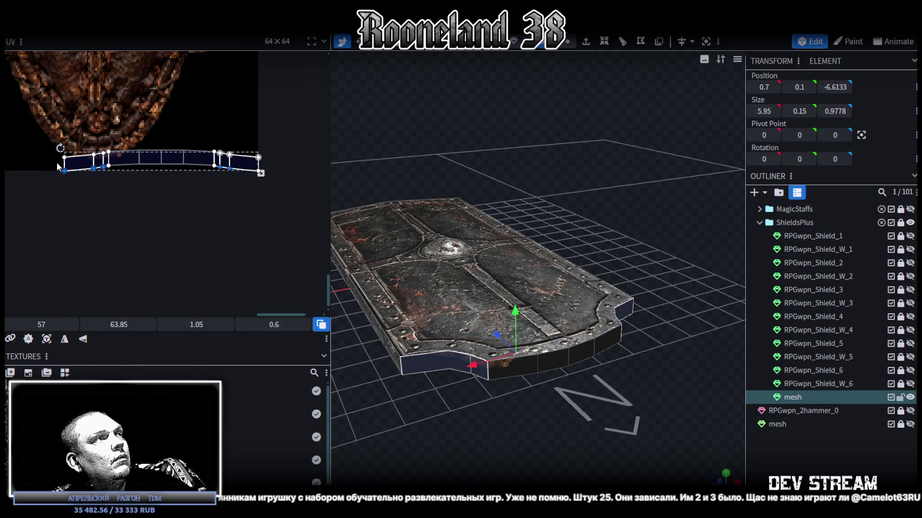
left_click_drag(58, 164, 306, 196)
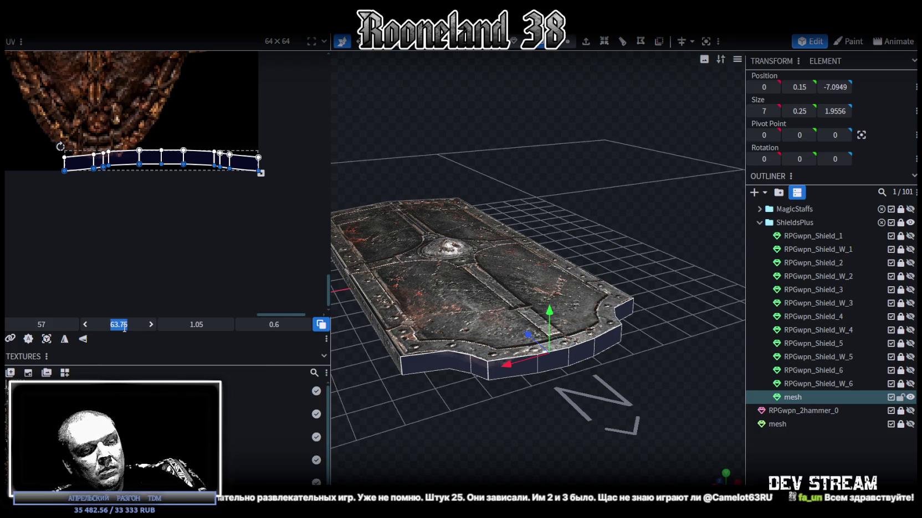
type("64")
key("Return")
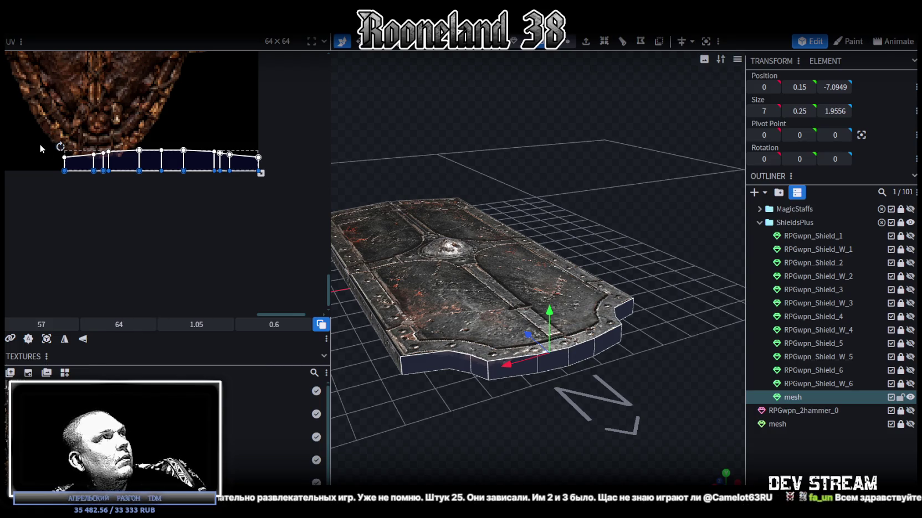
left_click_drag(42, 145, 70, 164)
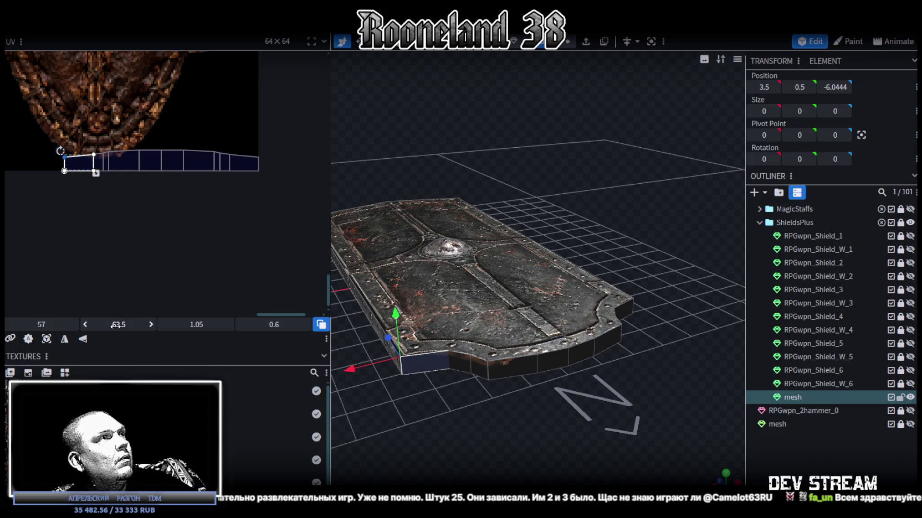
left_click_drag(72, 126, 264, 176)
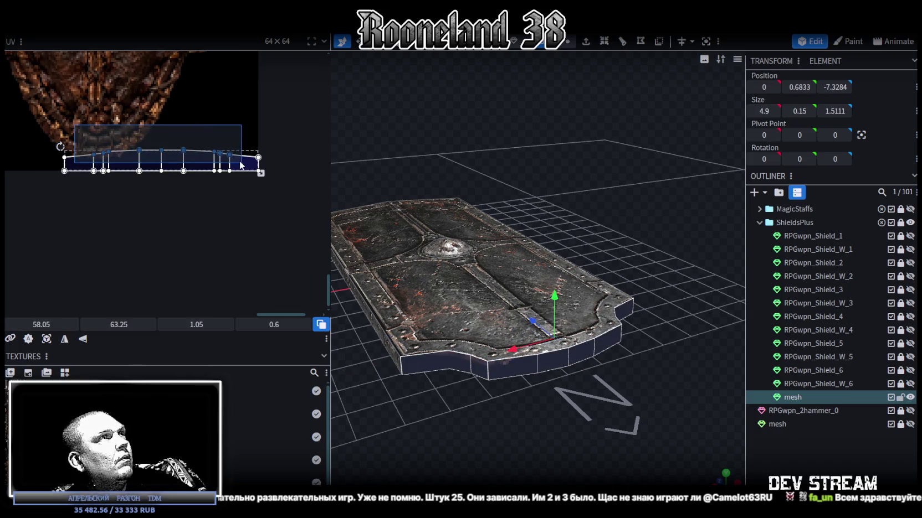
key("Return")
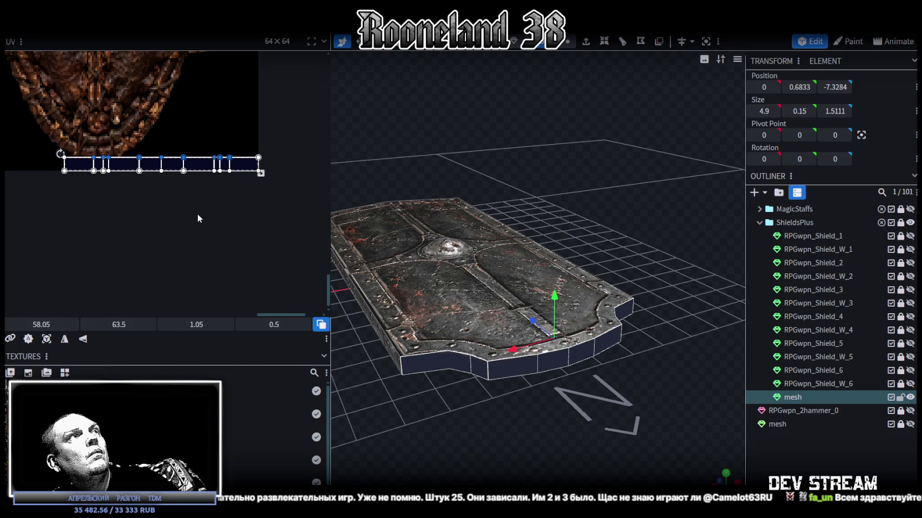
Move the edge strip's UVs onto the metal plate area of the texture
scroll(249, 191, "down", 2)
scroll(183, 213, "down", 2)
scroll(215, 238, "down", 2)
scroll(244, 241, "up", 2)
left_click_drag(282, 192, 36, 188)
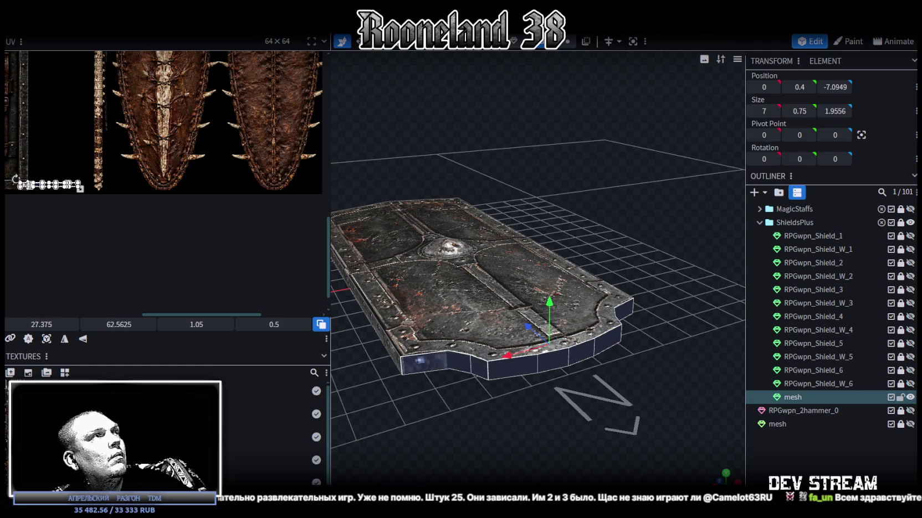
scroll(93, 206, "up", 2)
Select the whole mesh and stretch the side-strip UVs wider and taller along the strapped texture's edge
key("ctrl+a")
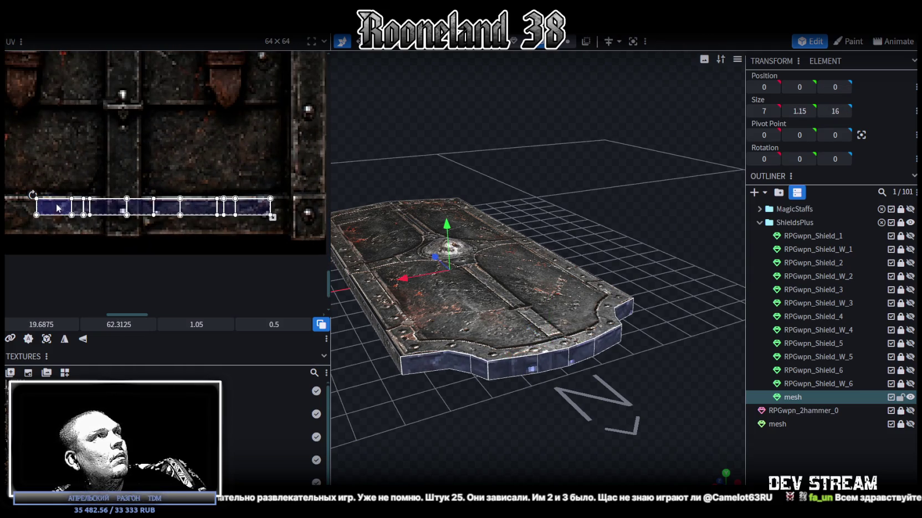
middle_click_drag(232, 242, 183, 228)
left_click_drag(229, 219, 113, 211)
scroll(118, 217, "up", 2)
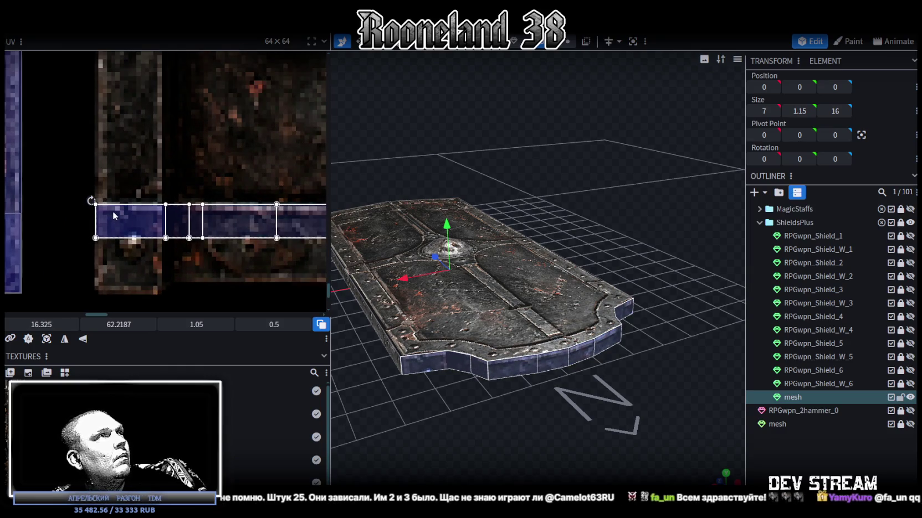
scroll(113, 211, "down", 3)
left_click_drag(95, 211, 223, 227)
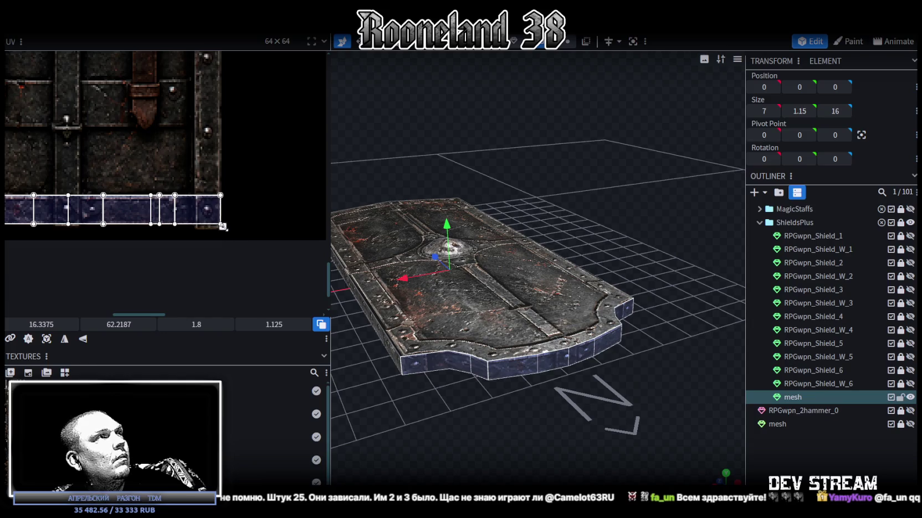
left_click_drag(555, 335, 591, 368)
left_click(636, 434)
mouse_move(637, 435)
left_mouse_down()
mouse_move(642, 425)
mouse_move(605, 434)
mouse_move(553, 416)
left_mouse_up()
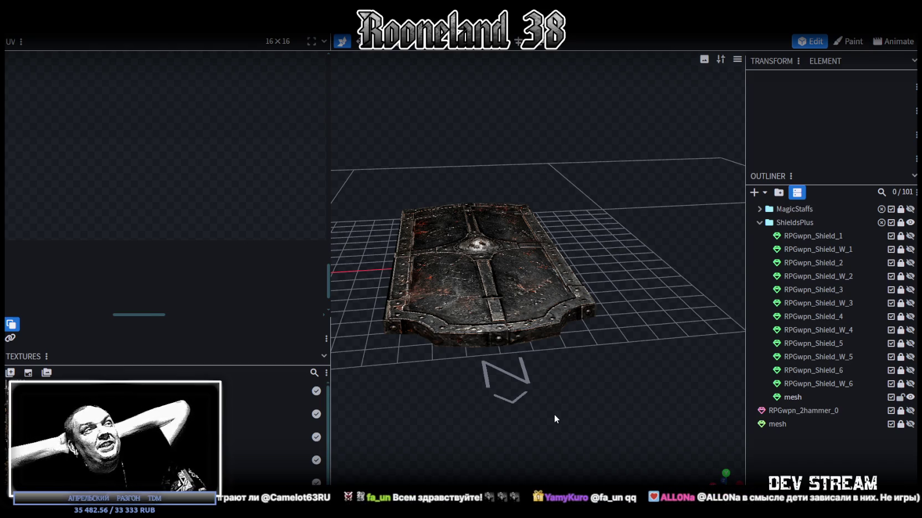
left_click(501, 340)
left_click(501, 340)
scroll(191, 226, "down", 3)
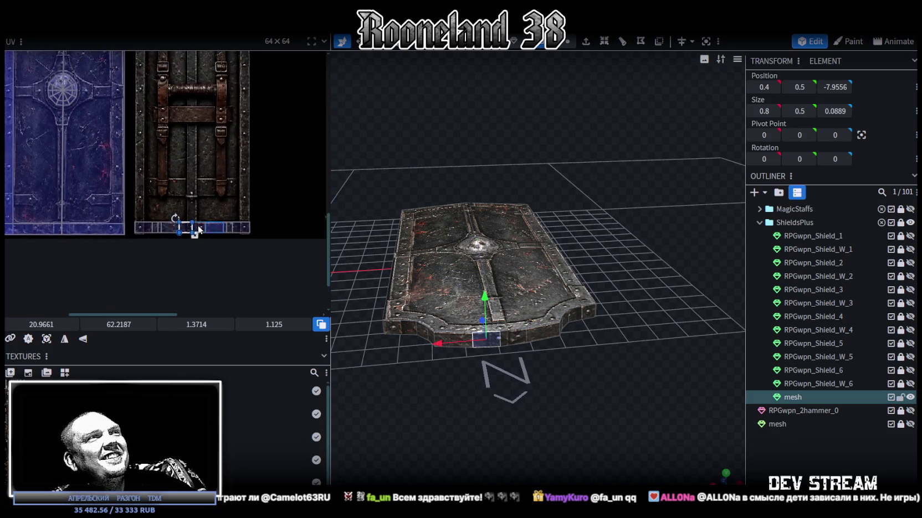
scroll(175, 228, "up", 5)
scroll(175, 227, "up", 2)
left_click(172, 206, "shift")
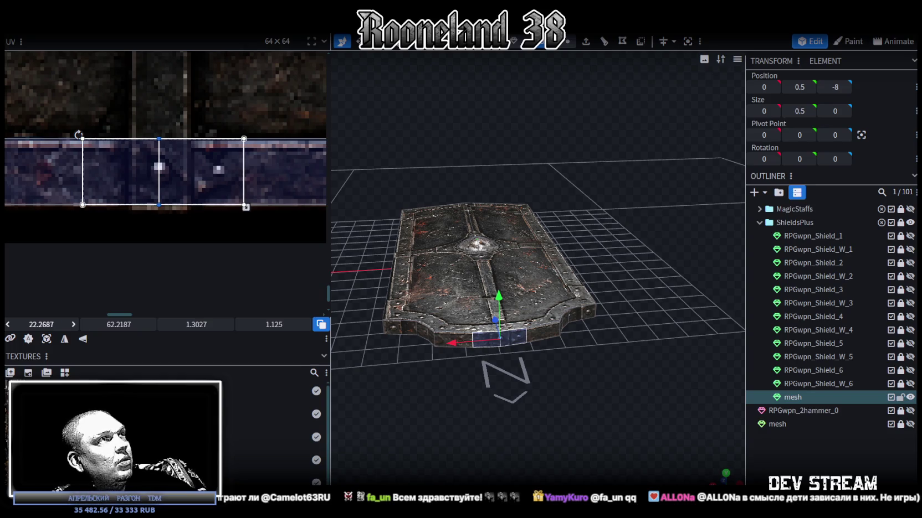
scroll(529, 336, "up", 2)
left_click(533, 377)
mouse_move(505, 359)
left_mouse_down()
mouse_move(479, 331)
mouse_move(482, 374)
mouse_move(447, 236)
left_mouse_up()
left_click(489, 244)
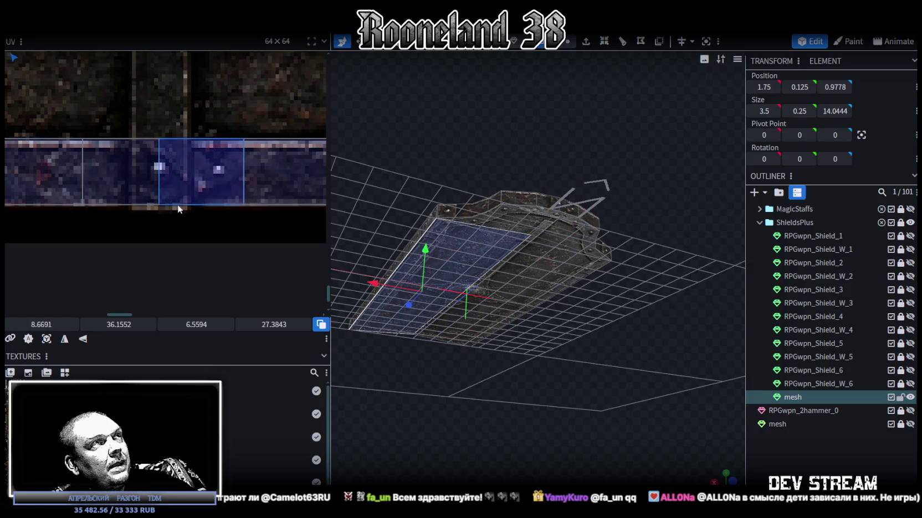
Select the shield's top cap front faces
scroll(178, 205, "down", 3)
left_click_drag(493, 266, 512, 352)
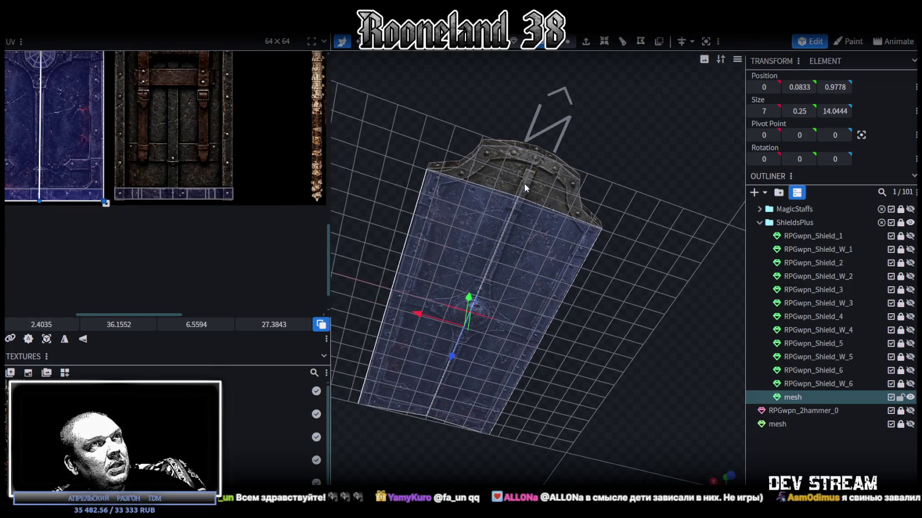
left_click(523, 198, "shift")
left_click(504, 188, "shift")
left_click(546, 179, "shift")
left_click(511, 170, "shift")
left_click(518, 157, "shift")
left_click(554, 169, "shift")
left_click_drag(540, 180, 463, 366)
Move the faces' UV island onto the dark strapped shield texture, mirrored, and line it up
scroll(508, 402, "down", 4)
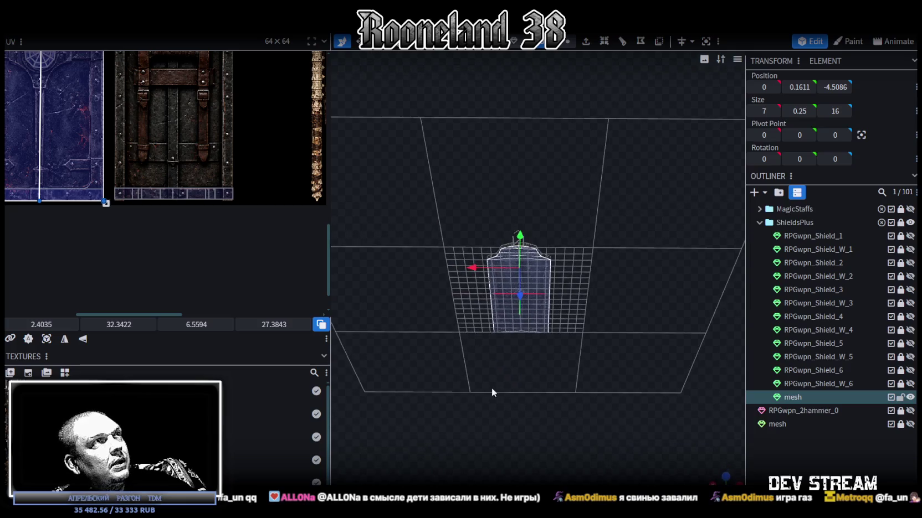
scroll(119, 161, "down", 3)
scroll(105, 232, "up", 2)
scroll(96, 299, "up", 2)
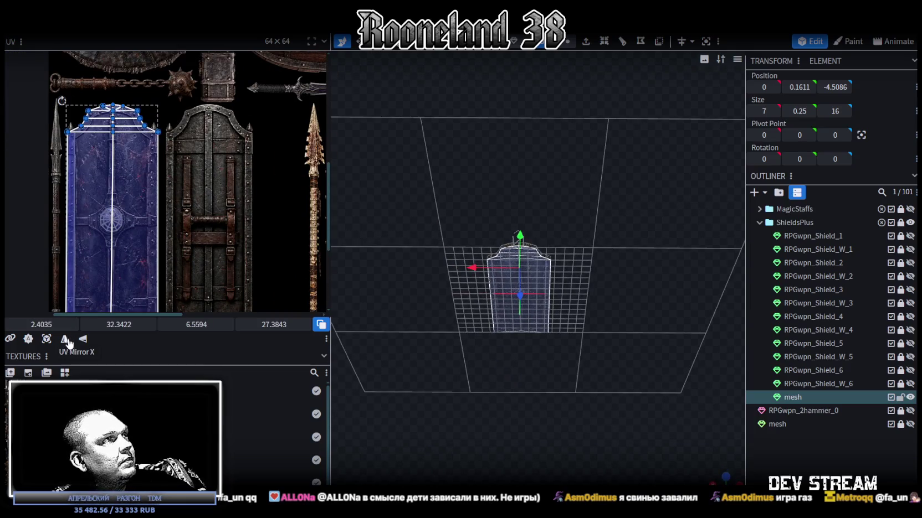
mouse_move(135, 178)
left_mouse_down()
mouse_move(165, 250)
mouse_move(126, 223)
left_mouse_up()
scroll(161, 122, "up", 2)
scroll(160, 122, "up", 2)
mouse_move(226, 191)
left_mouse_down()
mouse_move(214, 191)
mouse_move(221, 198)
left_mouse_up()
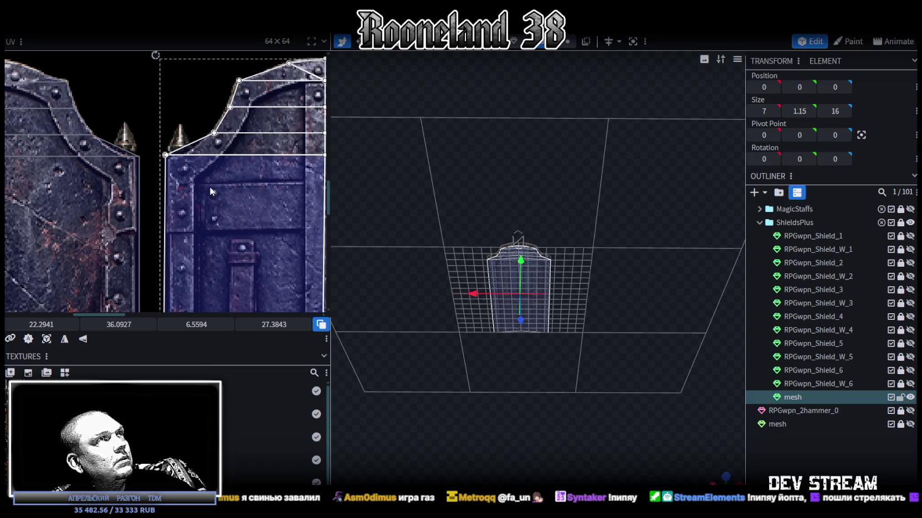
Slide the UV face edges right so the arched top edges match the artwork
scroll(151, 193, "up", 2)
scroll(167, 197, "up", 3)
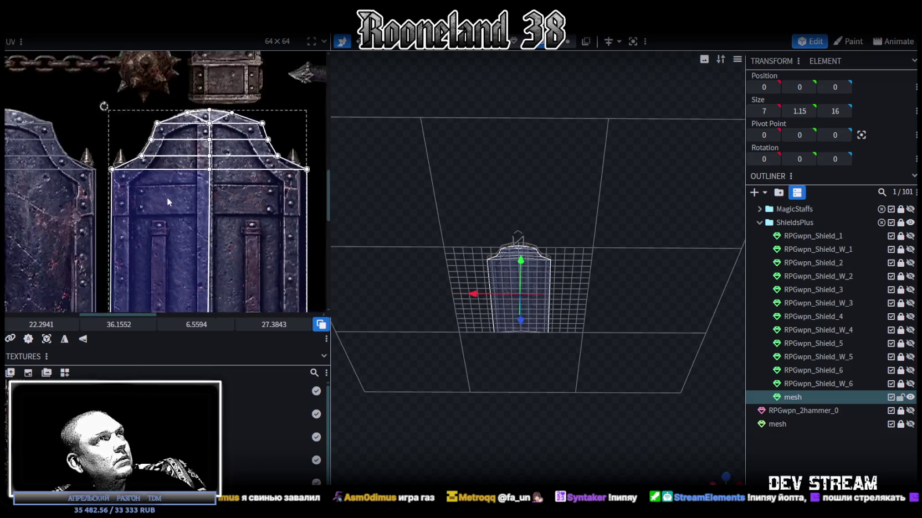
scroll(210, 216, "up", 3)
scroll(243, 235, "up", 3)
left_click(244, 240)
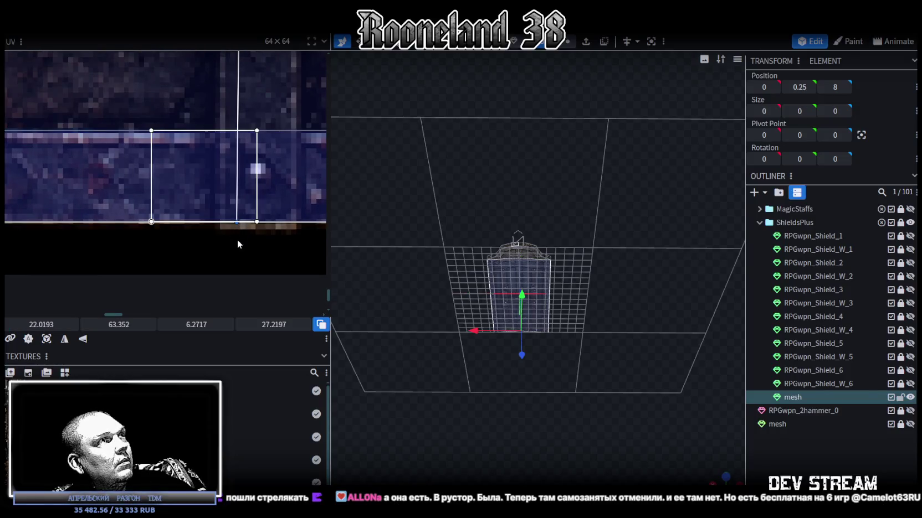
left_click_drag(237, 223, 256, 222)
scroll(189, 190, "down", 2)
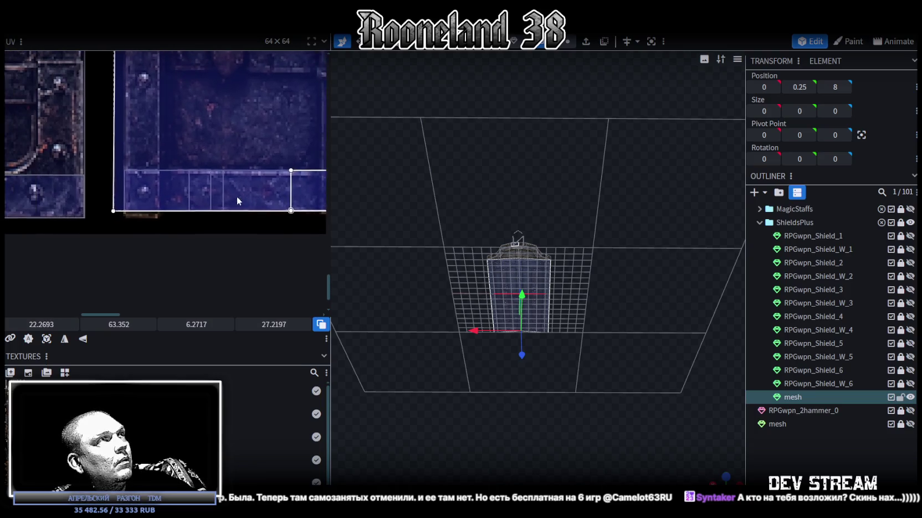
scroll(234, 196, "down", 2)
left_click(158, 212)
left_click(158, 209)
left_click_drag(158, 216, 177, 216)
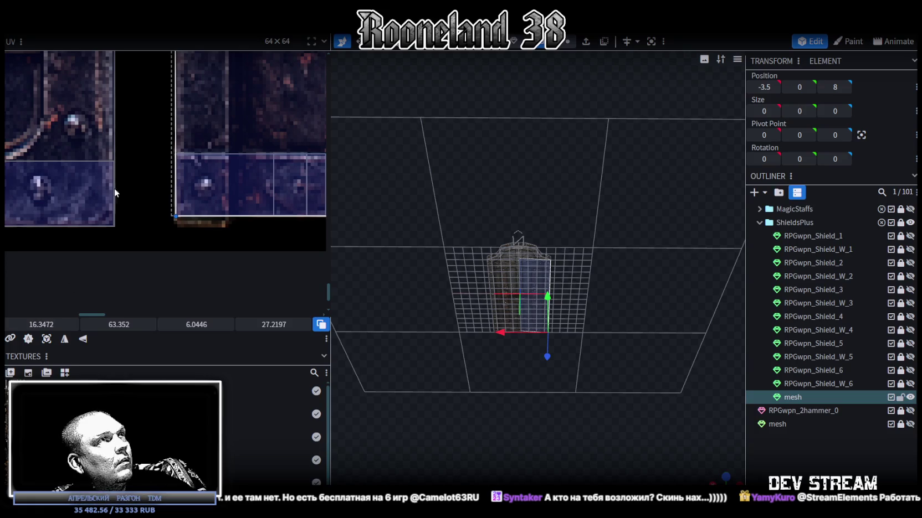
Shift the UV vertex beside the spikes so the face's left edge fits the artwork
scroll(155, 151, "down", 1)
scroll(155, 138, "down", 1)
scroll(154, 124, "down", 1)
scroll(152, 111, "down", 1)
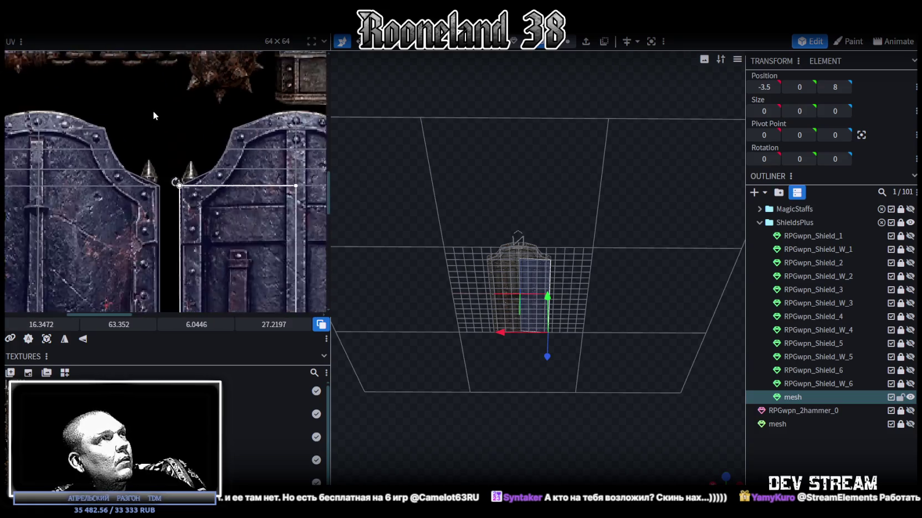
scroll(191, 197, "up", 2)
scroll(186, 198, "up", 1)
left_click(186, 206)
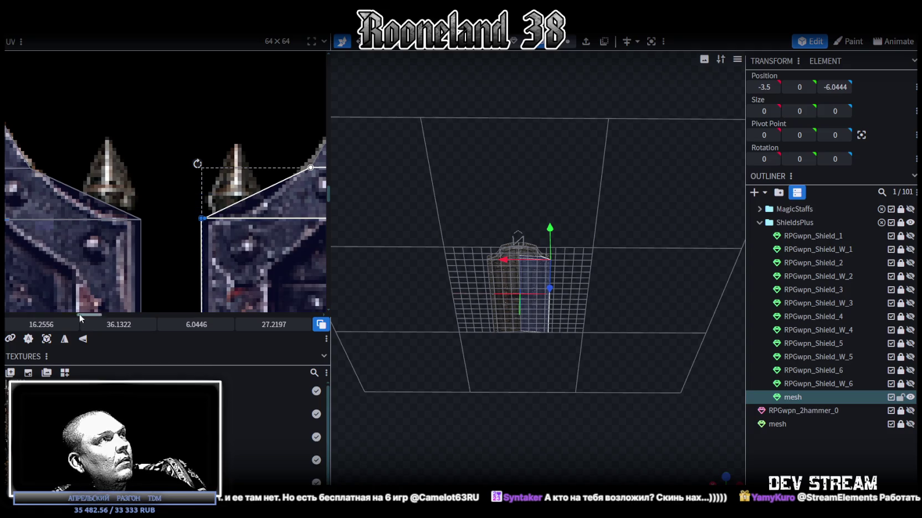
left_click_drag(34, 326, 40, 326)
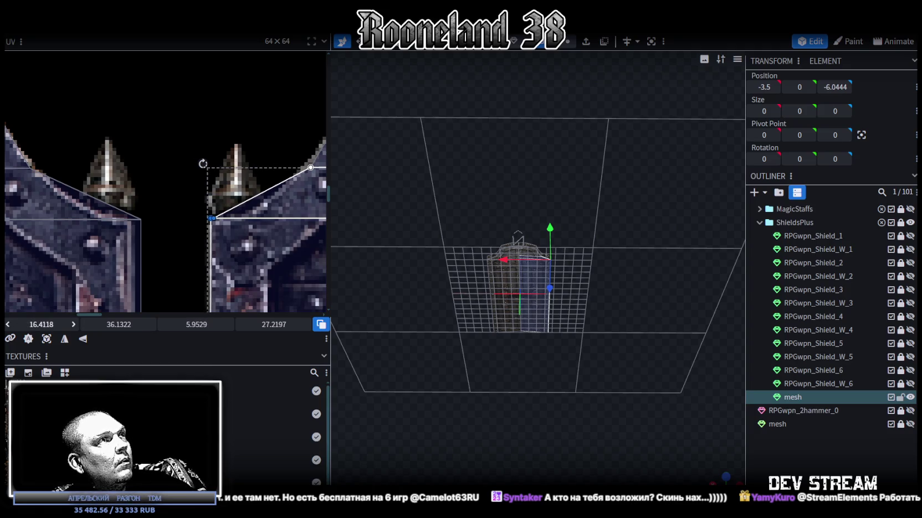
scroll(175, 265, "down", 3)
scroll(176, 264, "down", 2)
scroll(164, 241, "up", 5)
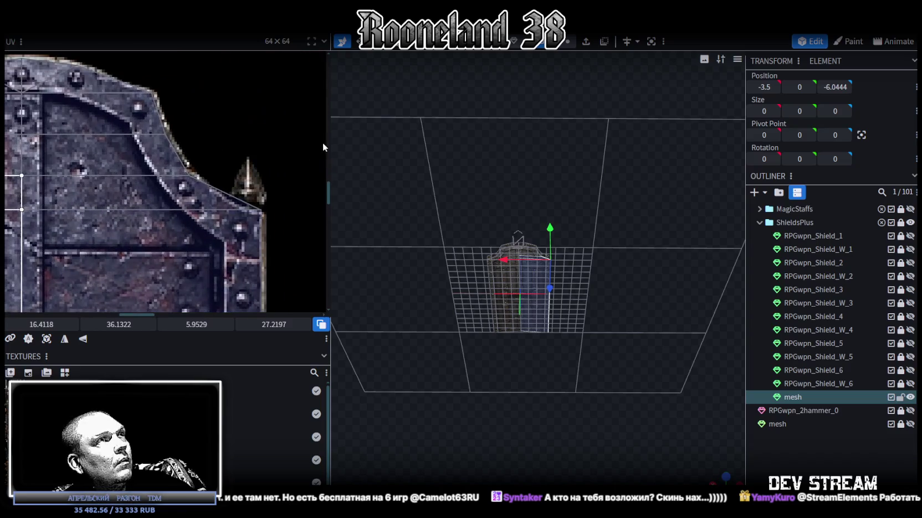
scroll(252, 227, "down", 3)
scroll(260, 221, "up", 2)
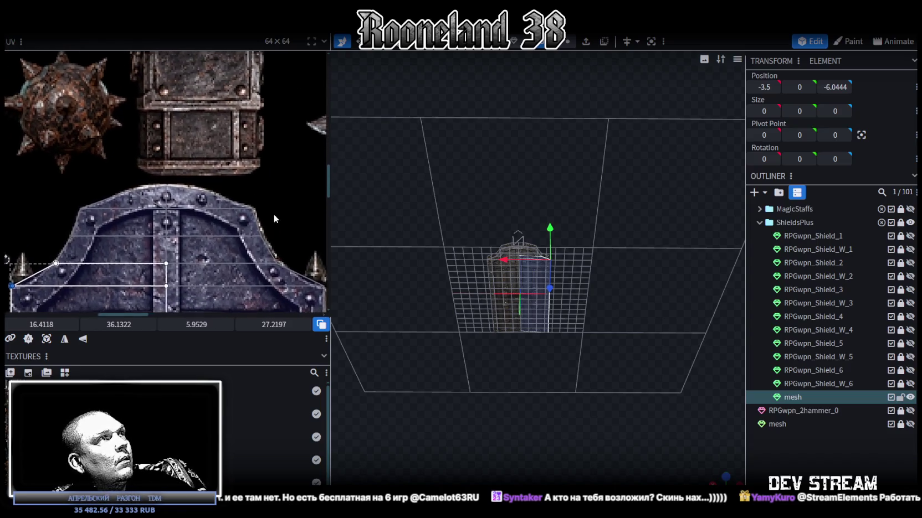
scroll(559, 288, "up", 2)
mouse_move(643, 341)
left_mouse_down()
mouse_move(676, 448)
mouse_move(573, 296)
mouse_move(492, 238)
mouse_move(509, 220)
mouse_move(523, 261)
mouse_move(487, 233)
left_mouse_up()
scroll(232, 231, "down", 2)
scroll(255, 248, "down", 1)
scroll(220, 180, "down", 1)
Toggle RPGwpn_Shield_W_6 on and off, then make the RPGwpn_Shield_W_5 hammer visible
mouse_move(479, 334)
left_mouse_down()
mouse_move(608, 421)
mouse_move(602, 439)
mouse_move(461, 354)
mouse_move(476, 421)
mouse_move(614, 395)
mouse_move(717, 419)
left_mouse_up()
left_click(462, 354)
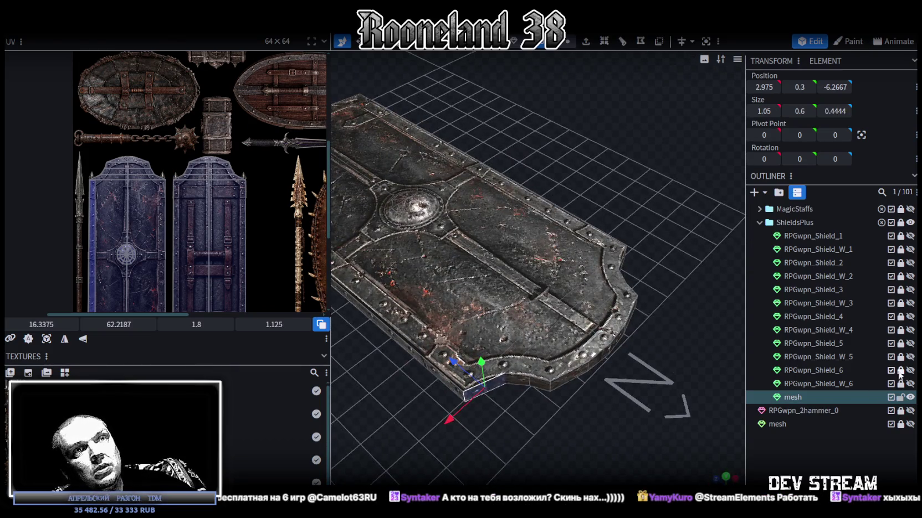
left_click(910, 385)
left_click(910, 385)
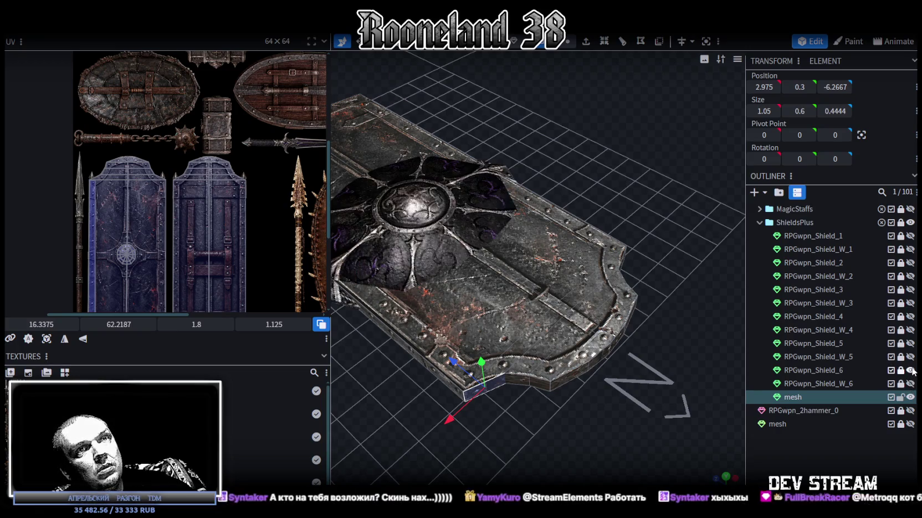
left_click(910, 357)
scroll(710, 335, "down", 2)
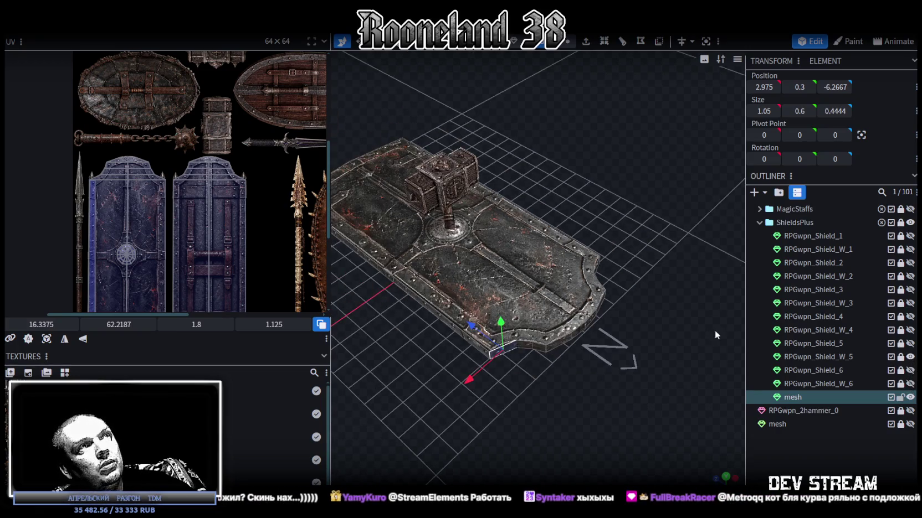
left_click_drag(594, 386, 573, 196)
scroll(567, 221, "up", 3)
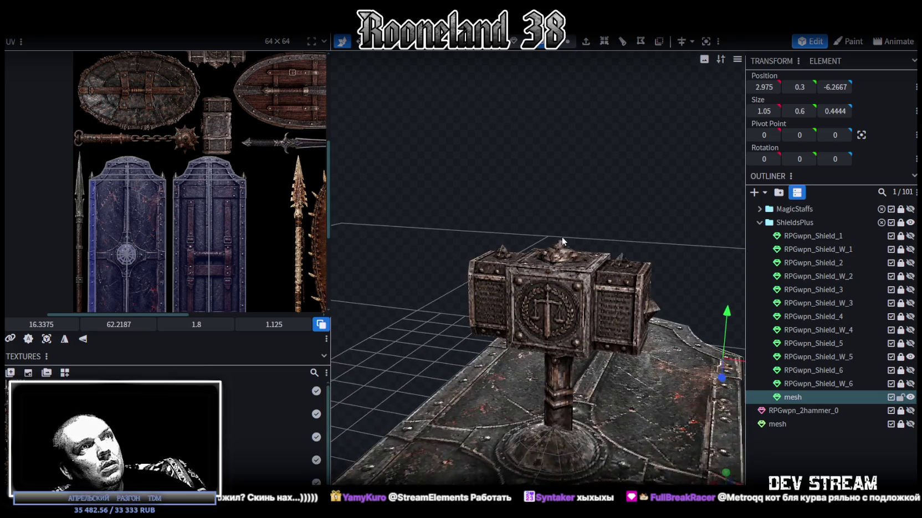
Copy four of the hammer's top faces and paste them as a piece at 0, 4.42, -7.6
left_click(904, 358)
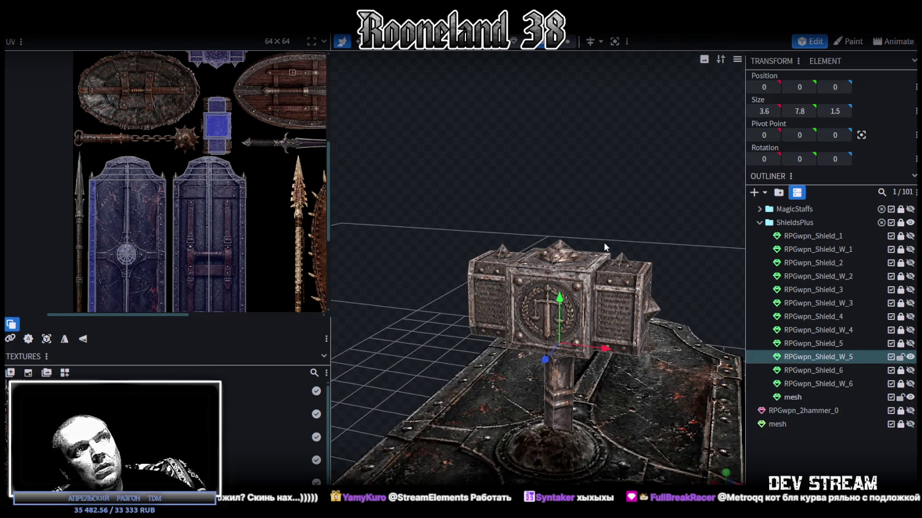
mouse_move(585, 200)
left_mouse_down()
mouse_move(586, 190)
mouse_move(613, 222)
mouse_move(571, 223)
left_mouse_up()
key("ctrl+z")
scroll(571, 223, "down", 2)
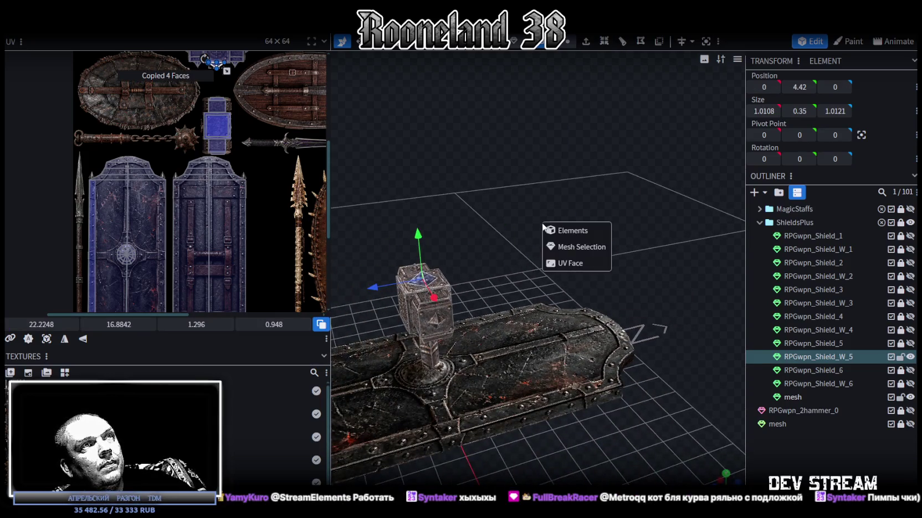
left_click(579, 247)
left_click_drag(421, 280, 615, 252)
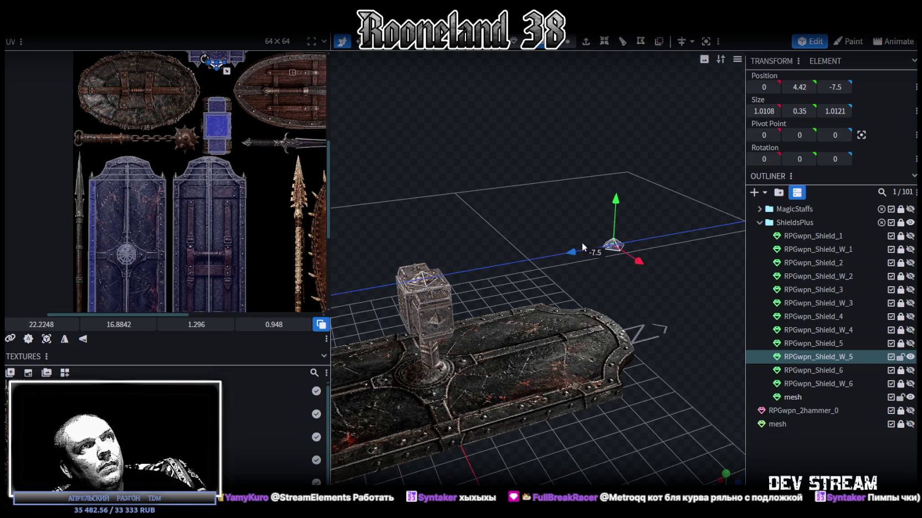
Split the pasted pyramid faces into their own mesh and hide RPGwpn_Shield_W_5
right_click(614, 252)
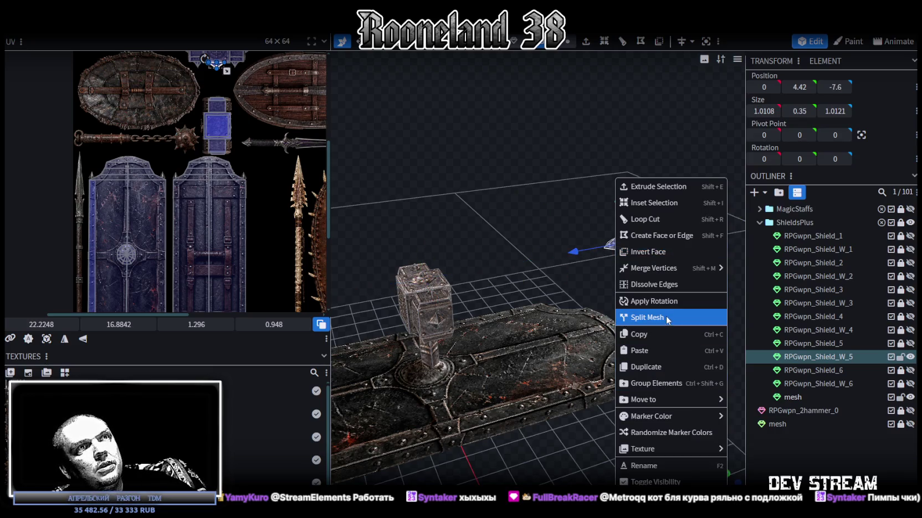
left_click(669, 319)
left_click(910, 357)
mouse_move(708, 290)
left_mouse_down()
mouse_move(598, 226)
mouse_move(504, 147)
mouse_move(574, 214)
mouse_move(459, 126)
left_mouse_up()
scroll(603, 286, "up", 5)
Lengthen the pyramid to size 0.75 and move it right to the shield's edge
key("r")
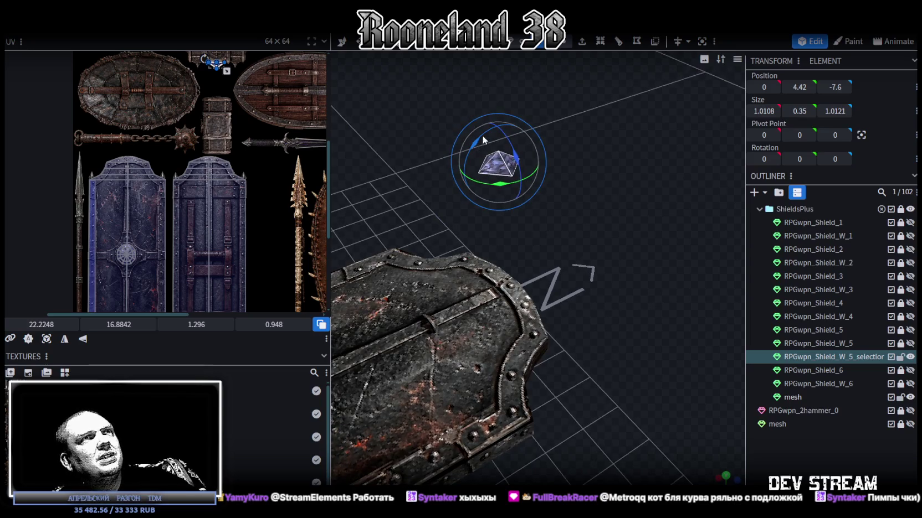
mouse_move(605, 249)
left_mouse_down()
mouse_move(698, 299)
mouse_move(720, 433)
left_mouse_up()
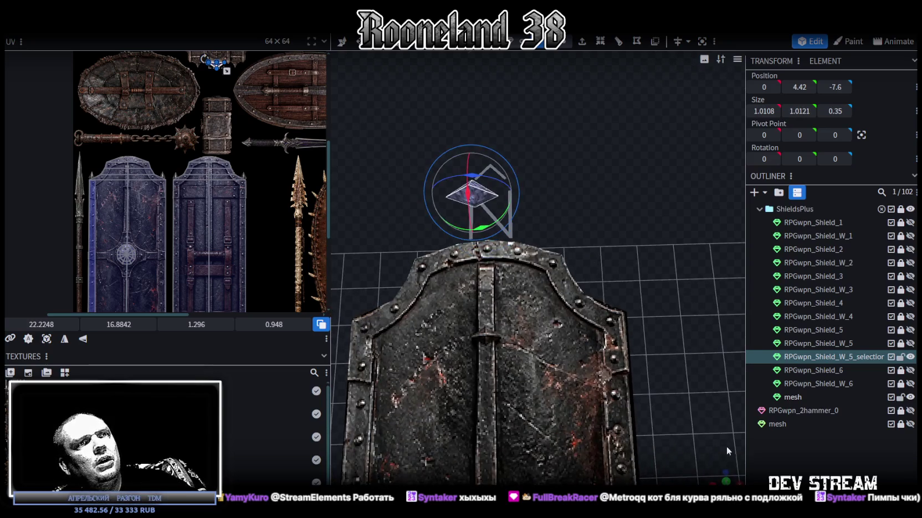
mouse_move(725, 477)
left_mouse_down()
mouse_move(713, 428)
mouse_move(609, 357)
mouse_move(563, 309)
mouse_move(620, 313)
left_mouse_up()
scroll(460, 189, "up", 5)
left_click(463, 187)
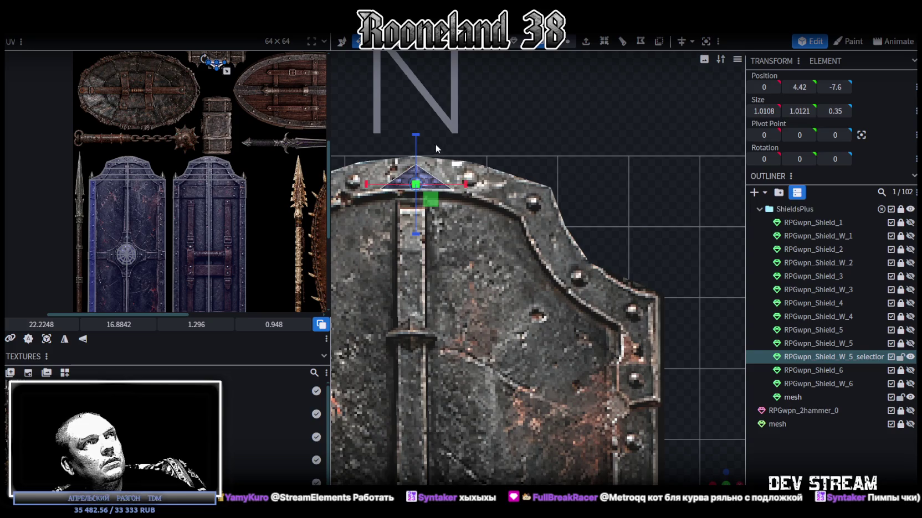
left_click_drag(415, 134, 414, 125)
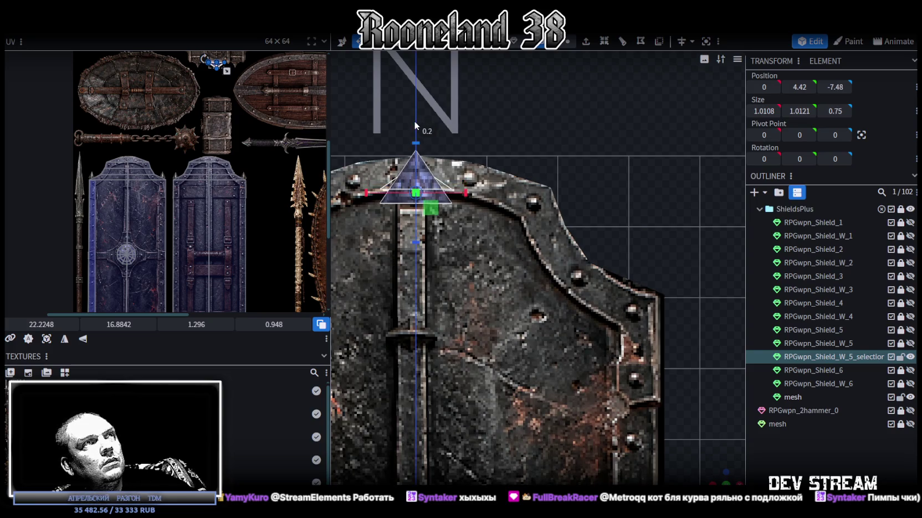
mouse_move(465, 193)
left_mouse_down()
mouse_move(688, 238)
mouse_move(652, 335)
left_mouse_up()
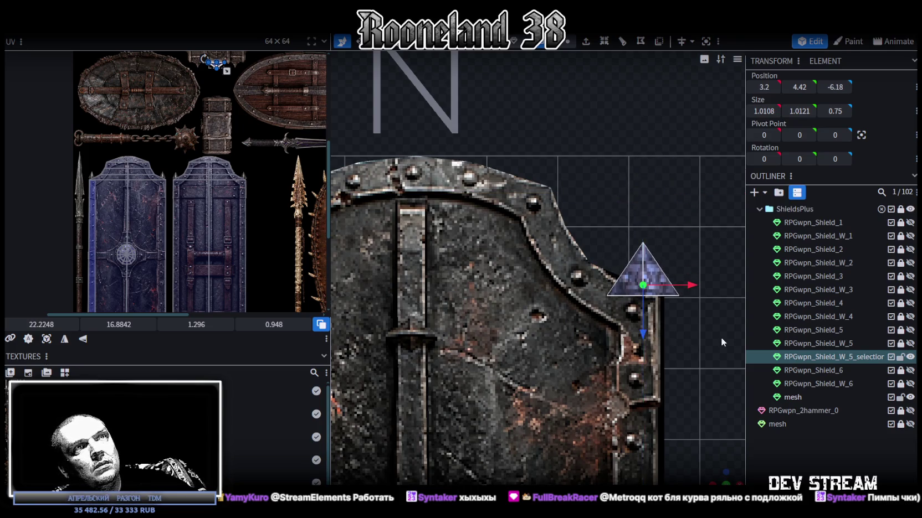
Make the pyramid spike thinner
left_click_drag(715, 343, 624, 378)
left_click(574, 410)
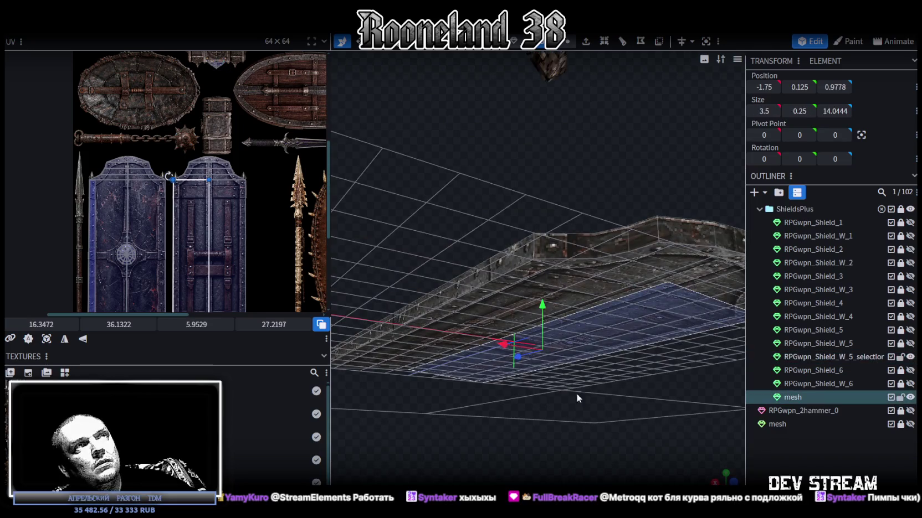
left_click_drag(580, 153, 523, 135)
left_click(549, 155)
mouse_move(611, 192)
left_mouse_down()
mouse_move(579, 211)
mouse_move(585, 239)
left_mouse_up()
left_click_drag(516, 168, 518, 180)
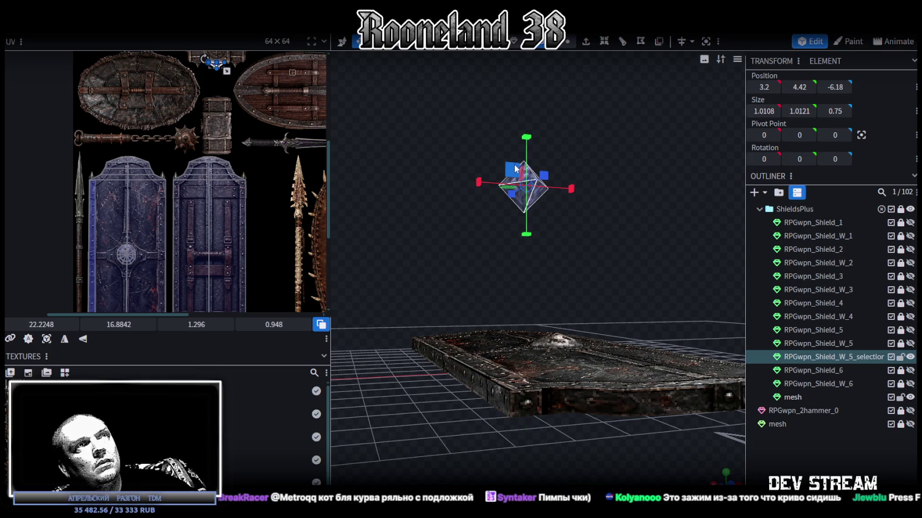
left_click_drag(525, 135, 527, 144)
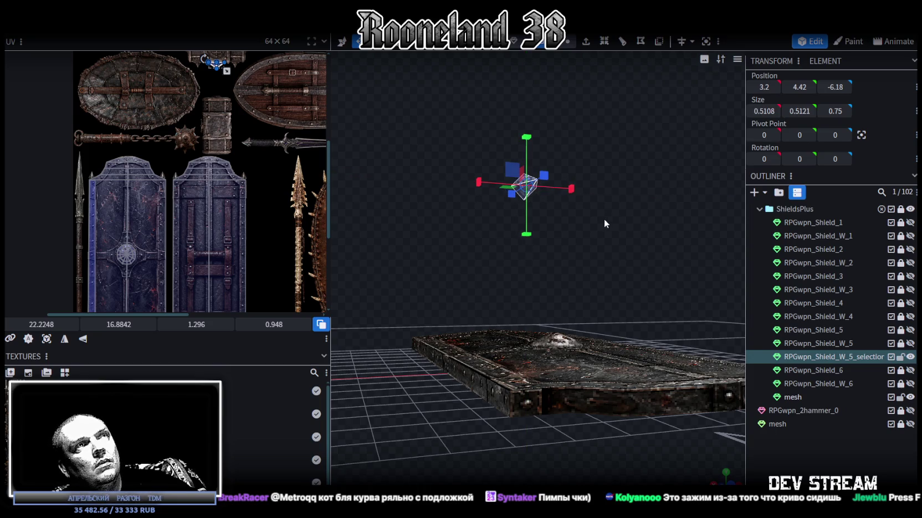
left_click_drag(603, 218, 665, 189)
mouse_move(627, 134)
left_mouse_down()
mouse_move(535, 224)
mouse_move(626, 275)
left_mouse_up()
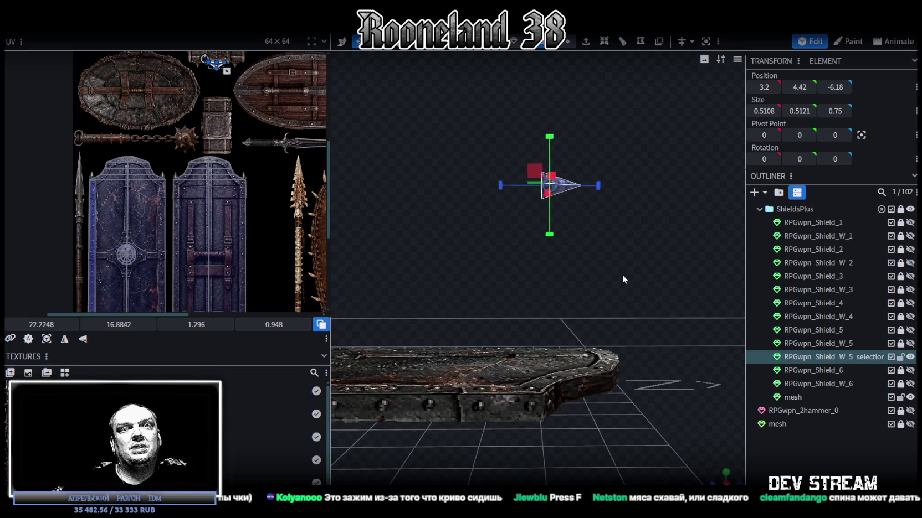
Lower the spike onto the shield's side edge at position 3.2, 0.27, -6.18
key("v")
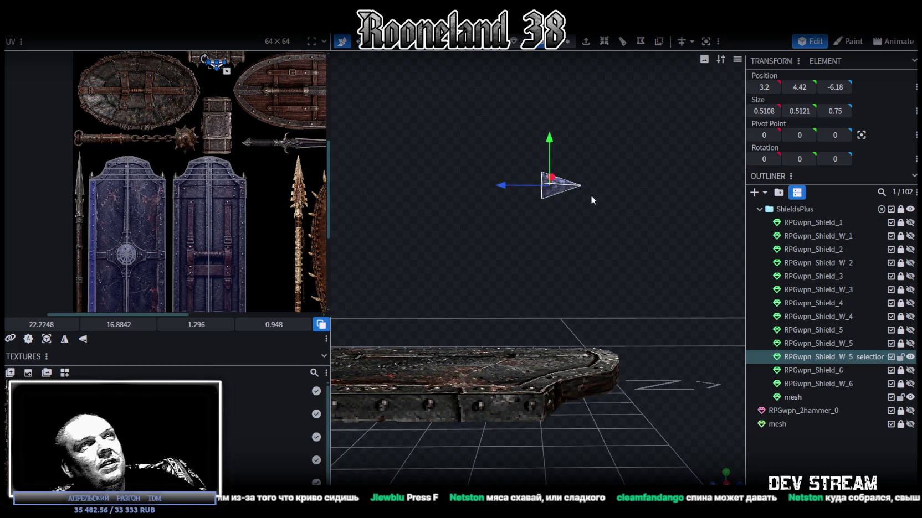
left_click_drag(550, 145, 570, 360)
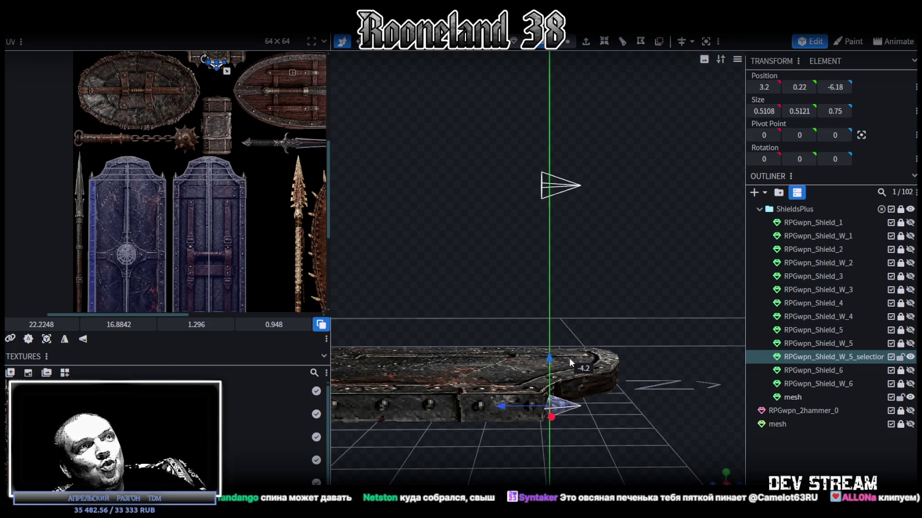
mouse_move(675, 420)
left_mouse_down()
mouse_move(592, 242)
mouse_move(547, 330)
mouse_move(531, 305)
mouse_move(528, 320)
left_mouse_up()
mouse_move(554, 257)
left_mouse_down()
mouse_move(656, 381)
mouse_move(593, 332)
mouse_move(717, 477)
left_mouse_up()
scroll(604, 316, "up", 5)
key("KP_1")
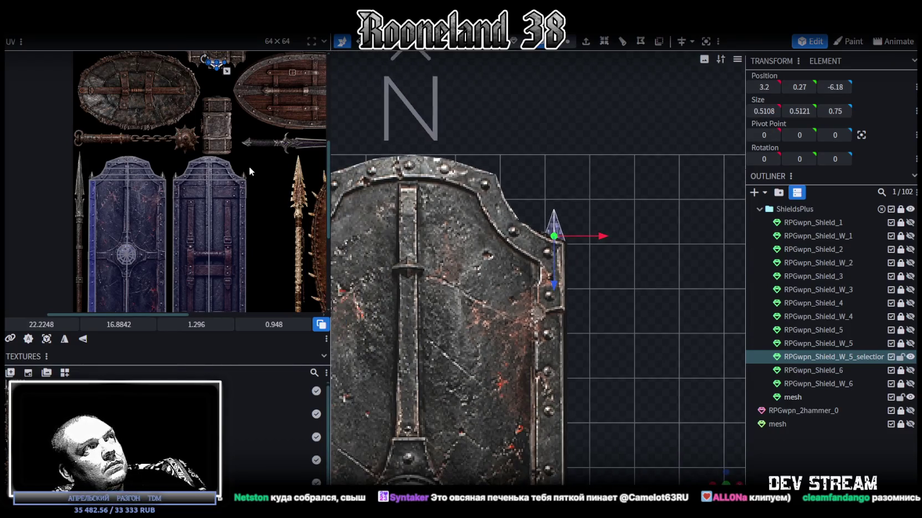
Place the spike's UV triangle over the blue tower shield's edge spike and shrink it to fit
left_click(47, 342)
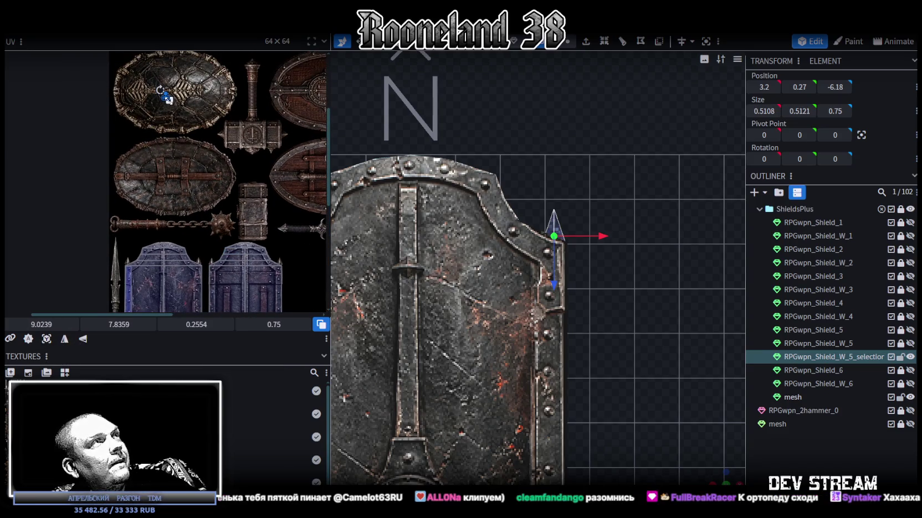
left_click_drag(186, 123, 282, 261)
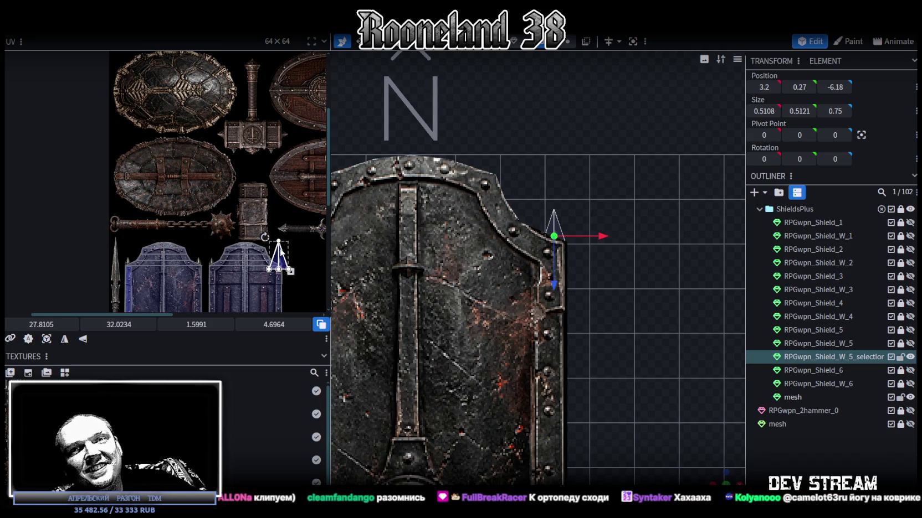
scroll(271, 254, "up", 2)
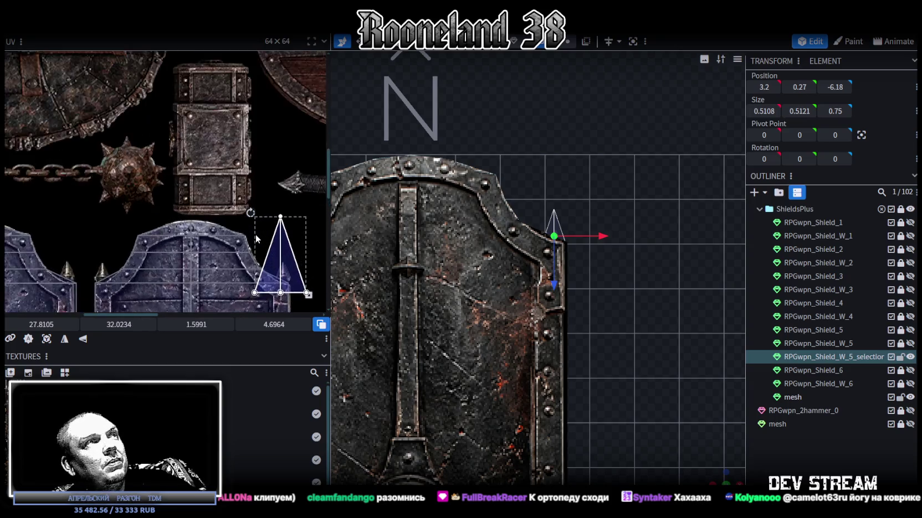
scroll(255, 234, "up", 2)
scroll(264, 231, "up", 2)
left_click_drag(253, 250, 260, 267)
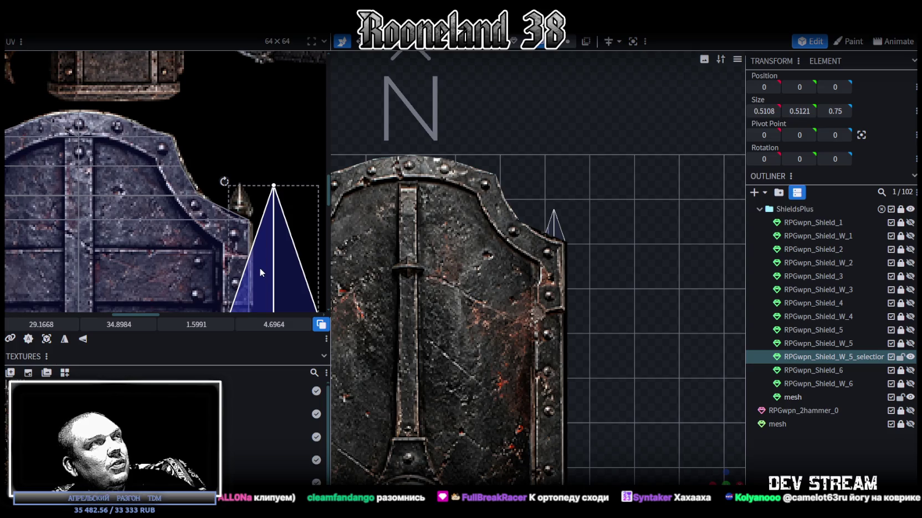
scroll(264, 239, "down", 3)
left_click_drag(297, 249, 231, 183)
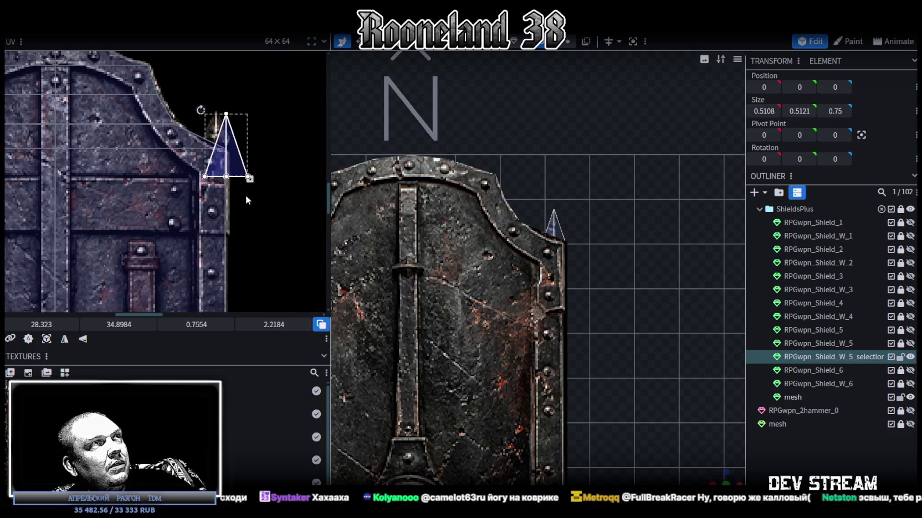
scroll(218, 125, "up", 2)
scroll(217, 124, "up", 2)
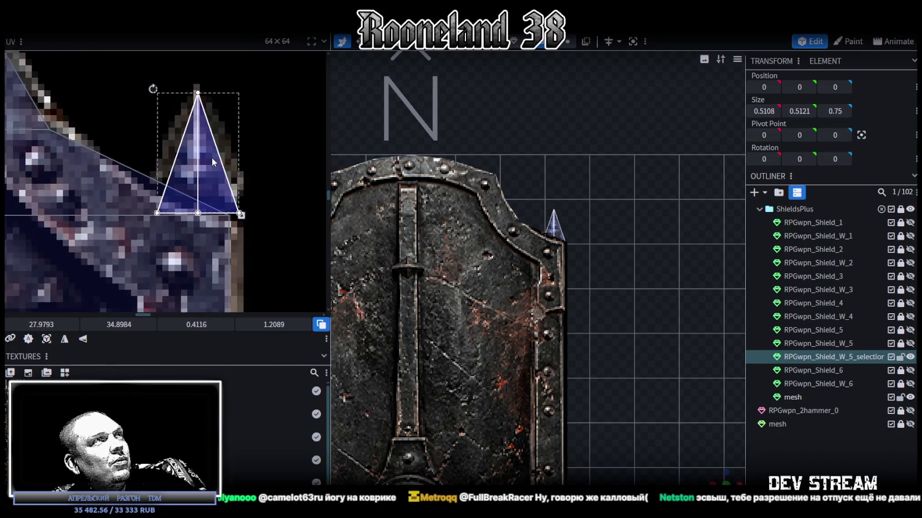
left_click_drag(211, 163, 206, 165)
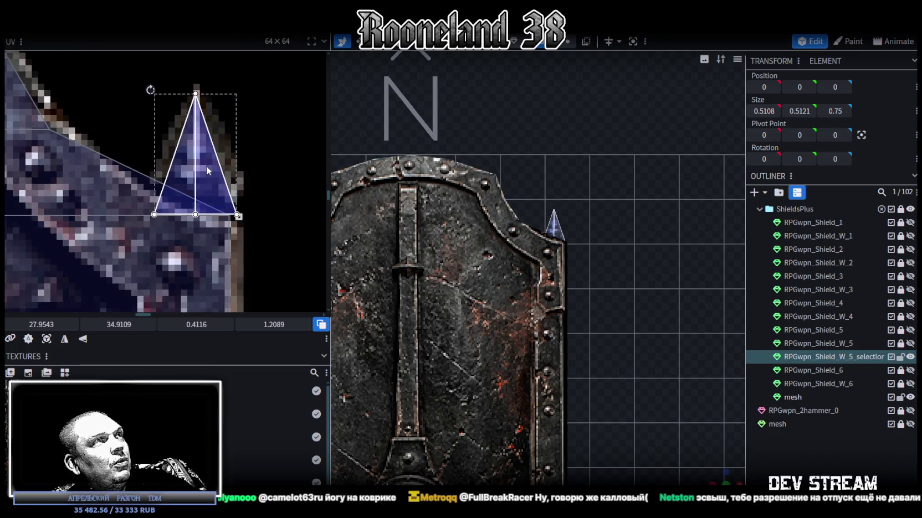
Fine-tune the spike's fit and narrow the UV editor panel
scroll(263, 249, "down", 2)
scroll(263, 76, "down", 2)
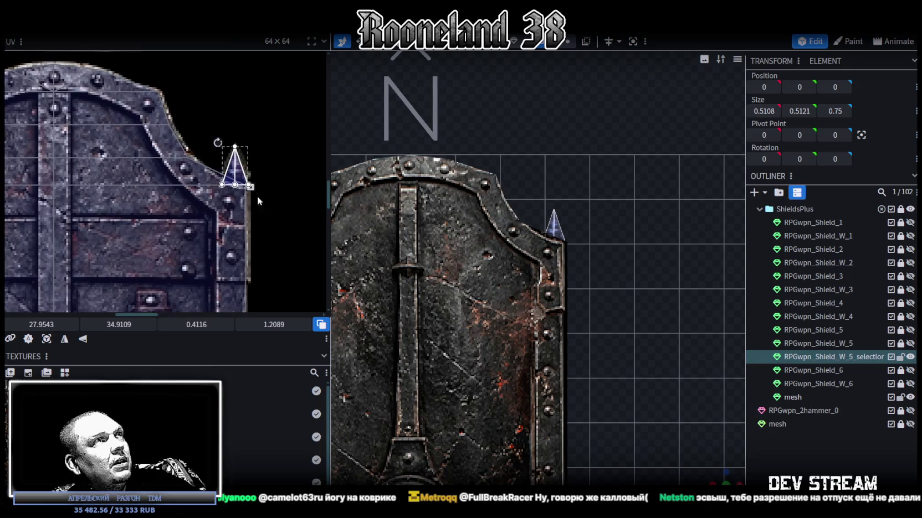
scroll(258, 205, "up", 3)
left_click_drag(224, 259, 190, 213)
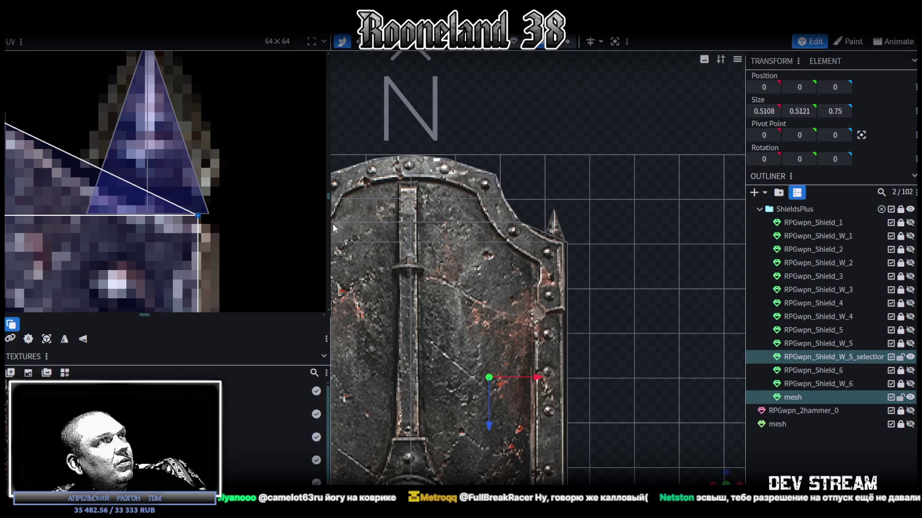
left_click_drag(328, 223, 311, 223)
scroll(147, 232, "up", 3)
scroll(147, 232, "down", 5)
scroll(141, 219, "down", 2)
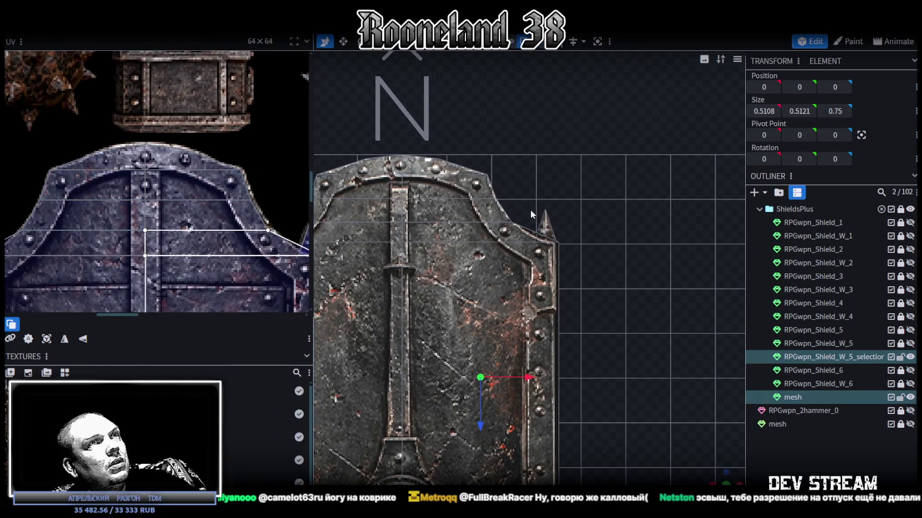
Undo an accidental duplicate of the shield body and reselect the spike piece
left_click(549, 220)
key("ctrl+d")
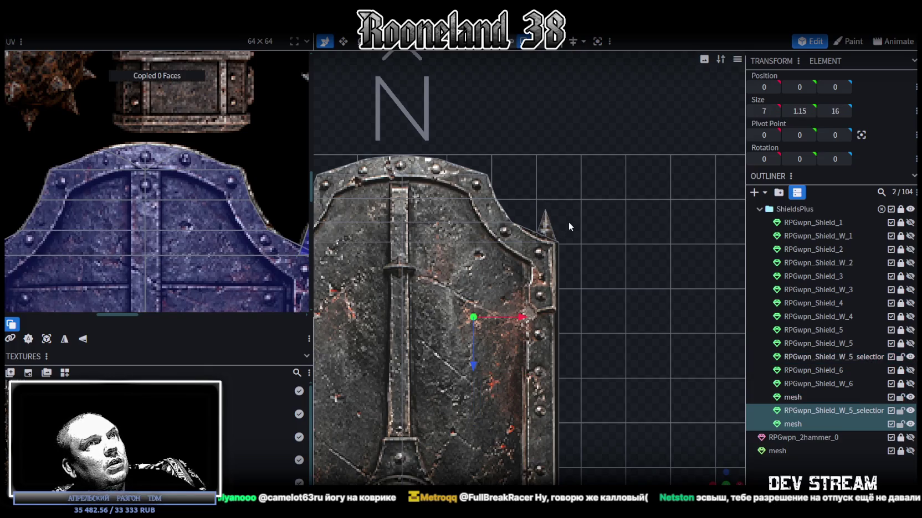
scroll(658, 297, "down", 2)
key("ctrl+z")
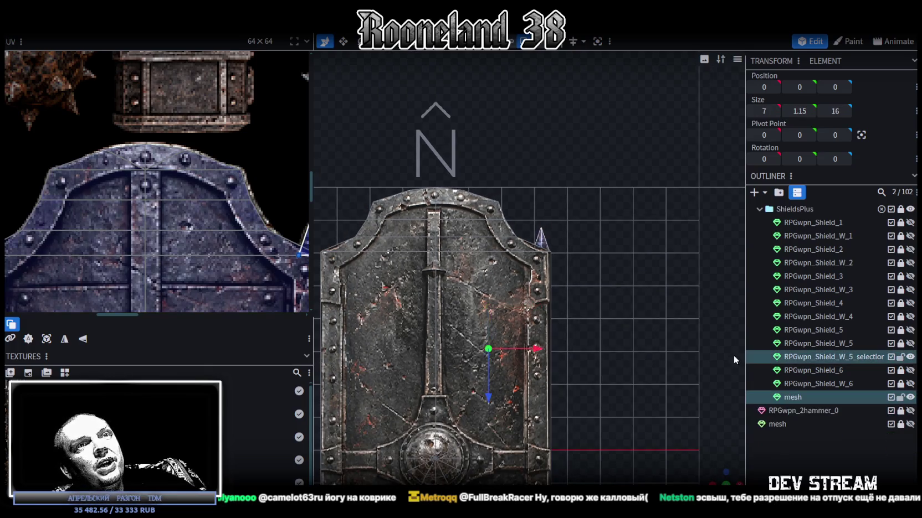
scroll(609, 242, "up", 2)
left_click(544, 219)
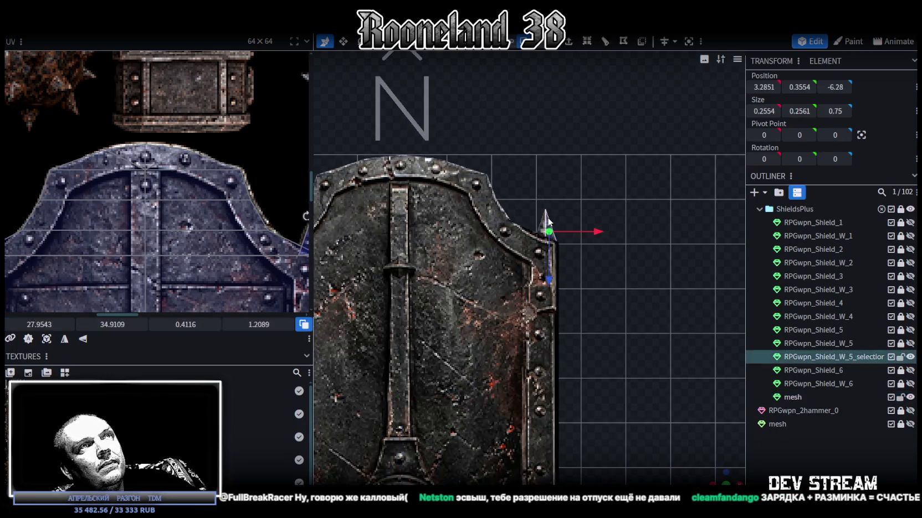
Paste a copy of the spike and flip it along X onto the opposite upper edge at X -3.2
key("ctrl+c")
key("ctrl+v")
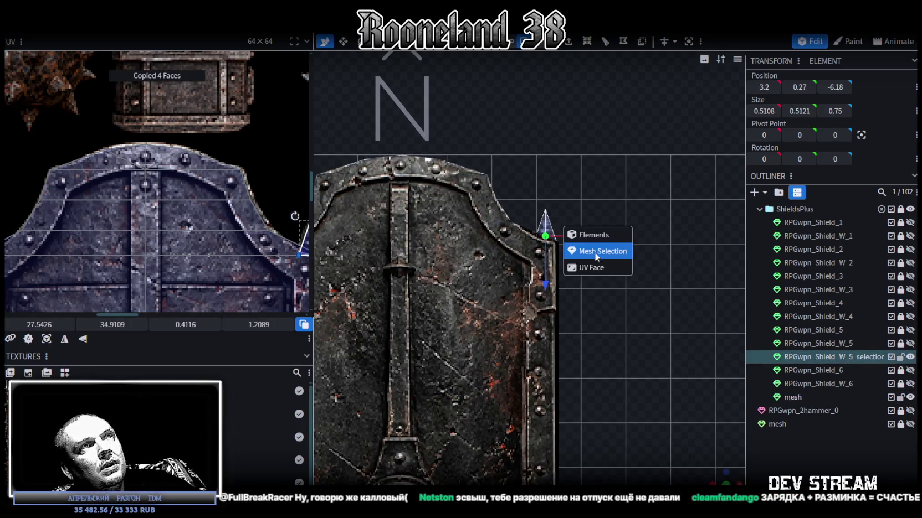
left_click(596, 252)
scroll(365, 179, "down", 2)
right_click(117, 36)
mouse_move(137, 55)
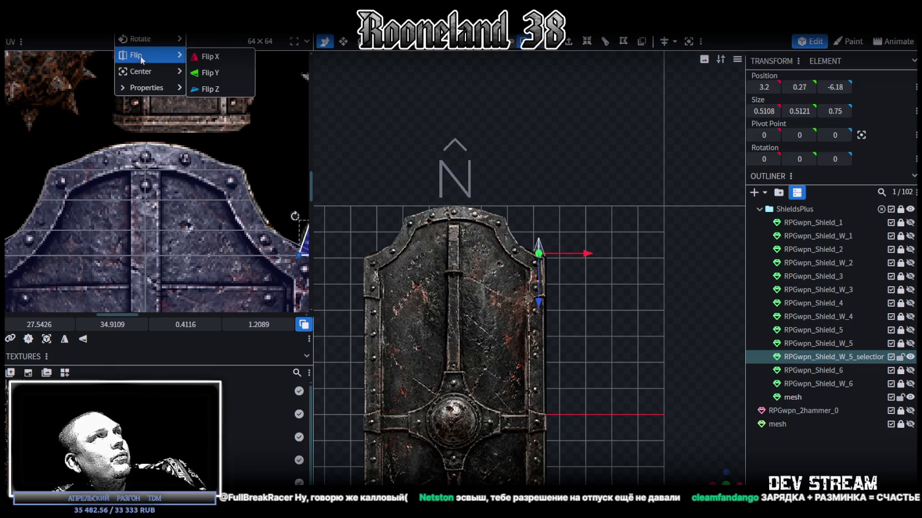
left_click(204, 58)
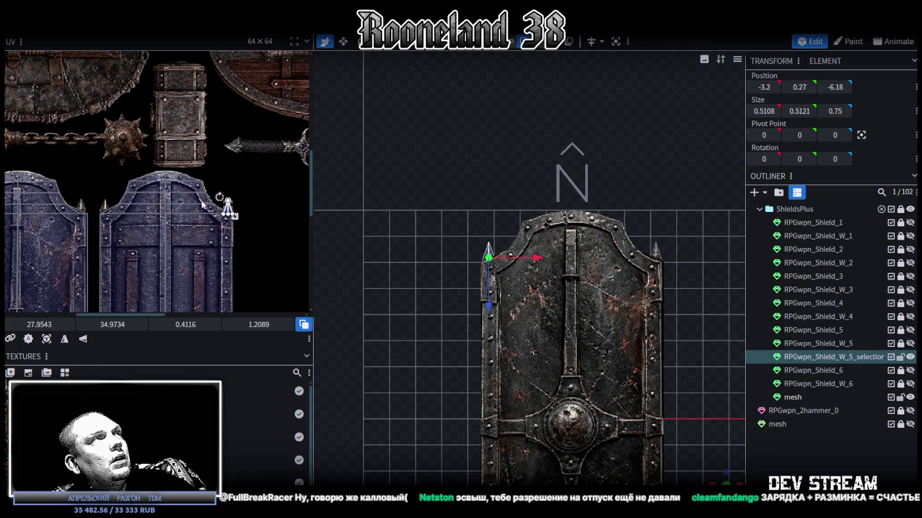
scroll(105, 199, "up", 3)
scroll(105, 199, "up", 3)
left_click(155, 225)
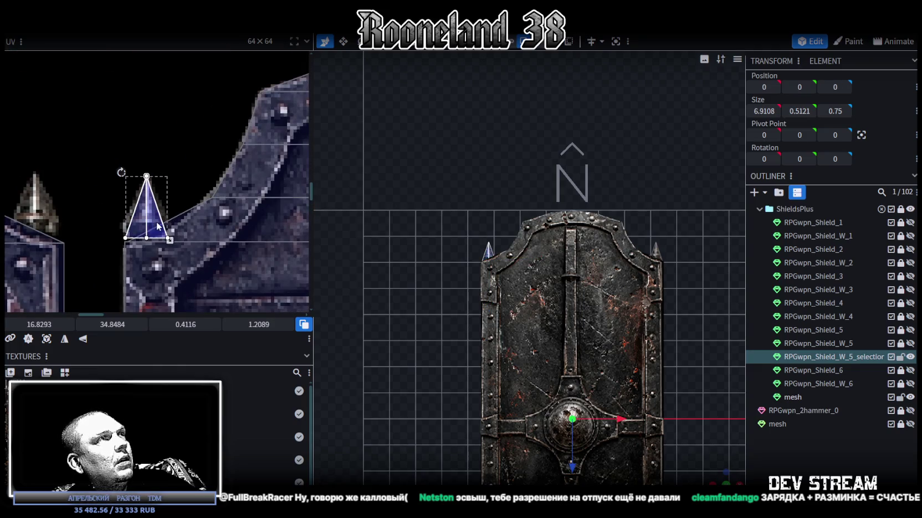
Nudge the spike's UV triangle slightly right and down over its painted tip
left_click_drag(158, 225, 159, 226)
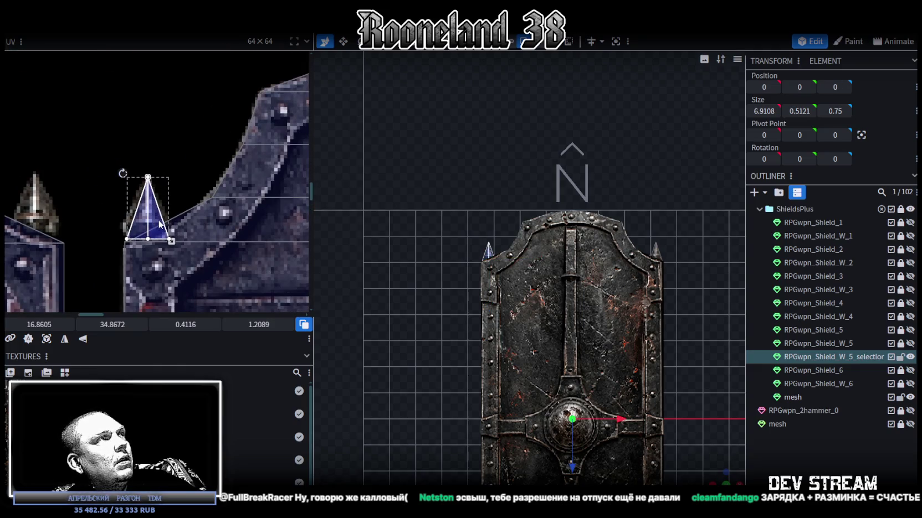
scroll(159, 224, "down", 3)
scroll(159, 224, "down", 2)
scroll(159, 223, "down", 1)
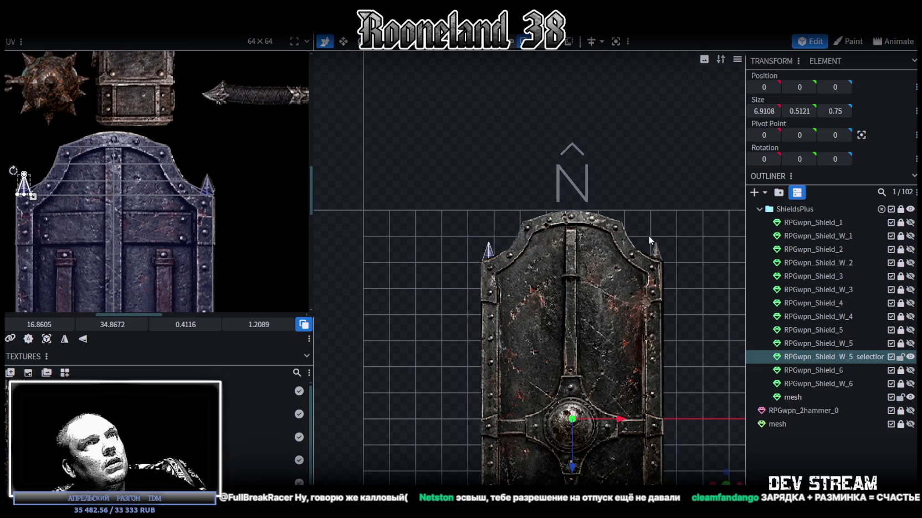
Select both spikes and drag their UV triangle onto the painted spike in the texture
left_click(655, 248)
scroll(456, 232, "up", 2)
scroll(456, 232, "up", 1)
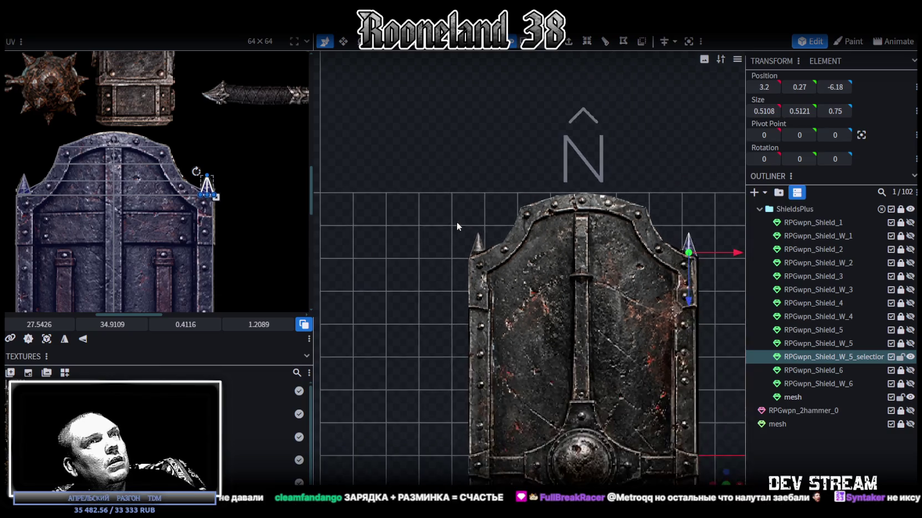
scroll(456, 222, "down", 2)
scroll(471, 221, "down", 1)
left_click(497, 256, "shift")
scroll(144, 192, "down", 2)
scroll(218, 205, "down", 1)
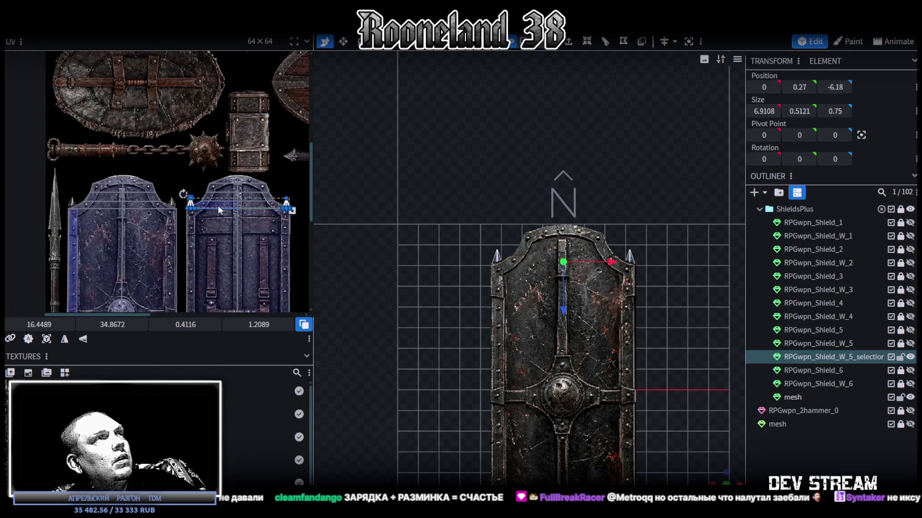
scroll(168, 229, "up", 2)
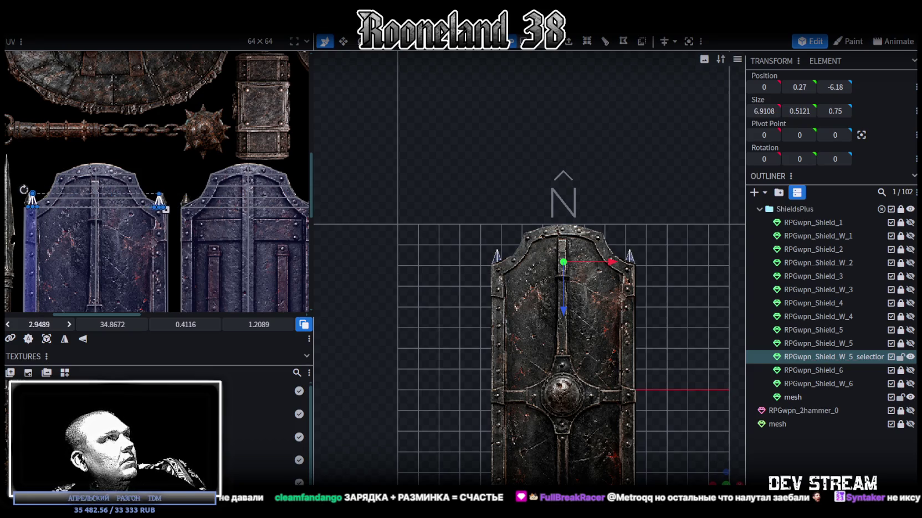
scroll(19, 191, "up", 4)
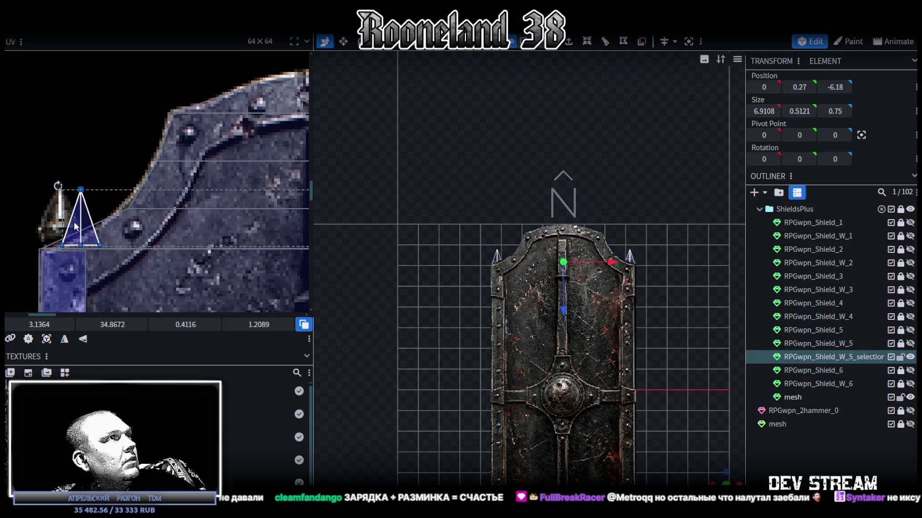
left_click_drag(76, 226, 56, 224)
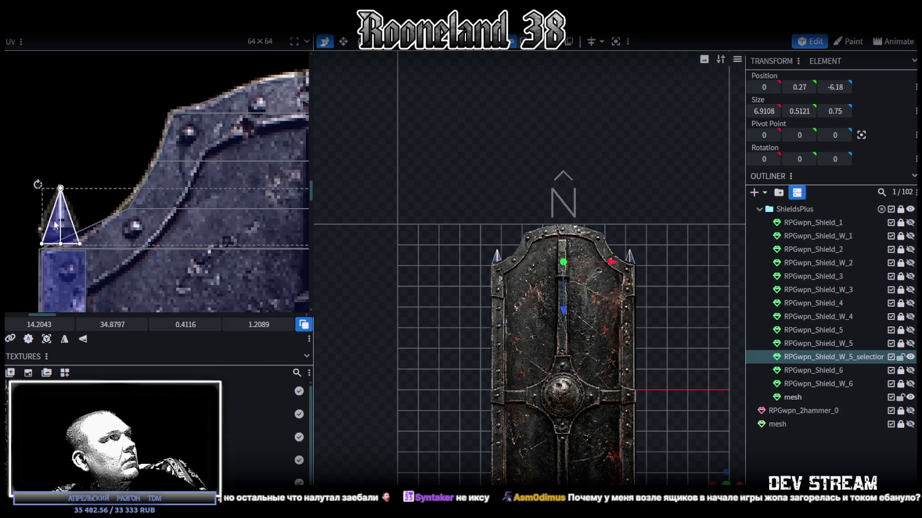
Shift only the right spike's UV triangle slightly right to fit the spike tip
scroll(58, 226, "up", 2)
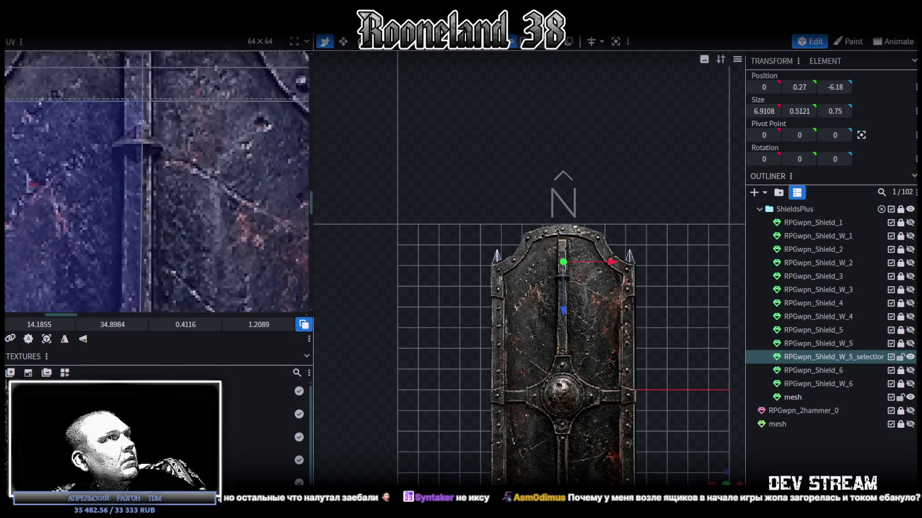
middle_click_drag(198, 238, 254, 196)
left_click(120, 202)
left_click_drag(120, 203, 157, 210)
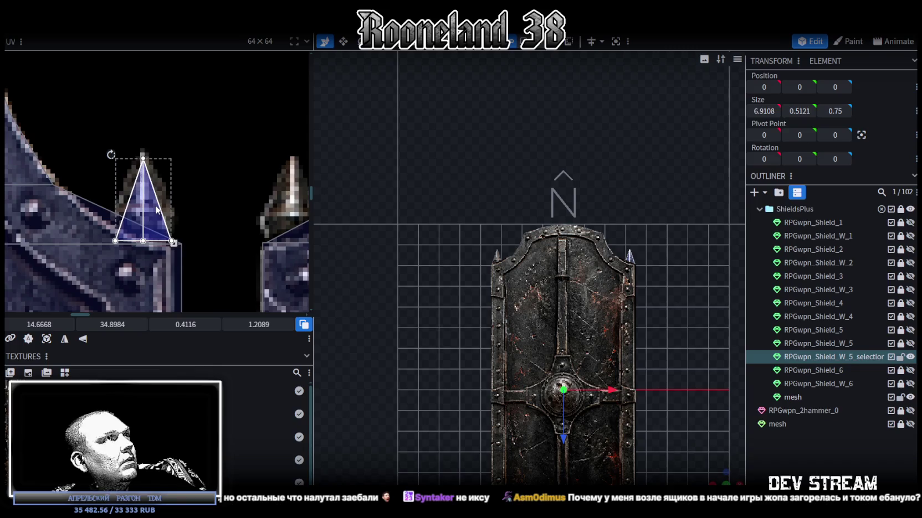
Clear the selection and pick the spike part on the shield from an angled view
mouse_move(664, 332)
left_mouse_down()
mouse_move(722, 472)
mouse_move(722, 437)
mouse_move(521, 327)
mouse_move(542, 261)
mouse_move(554, 339)
mouse_move(587, 414)
mouse_move(571, 358)
left_mouse_up()
left_click(722, 432)
left_click(554, 339)
scroll(572, 352, "up", 3)
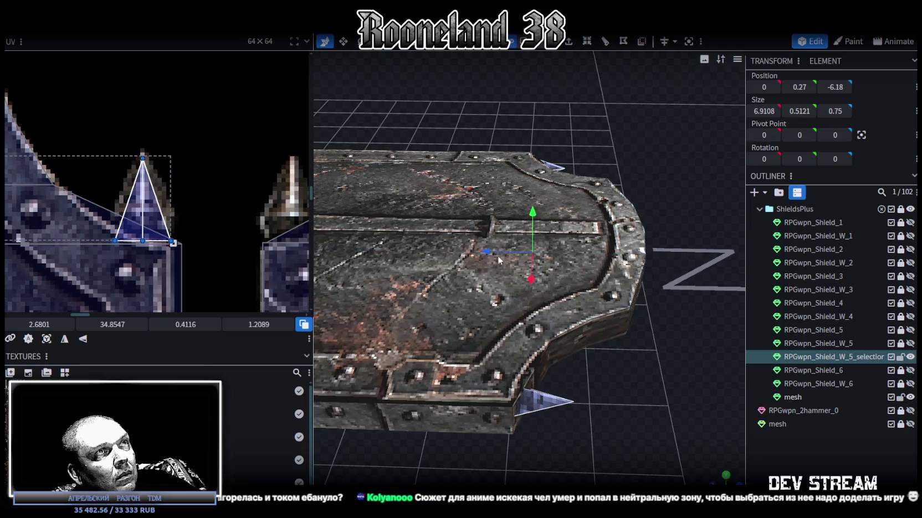
Adjust the spikes' depth along Z to Position Z -6.23, then select the shield mesh
left_click_drag(499, 256, 491, 252)
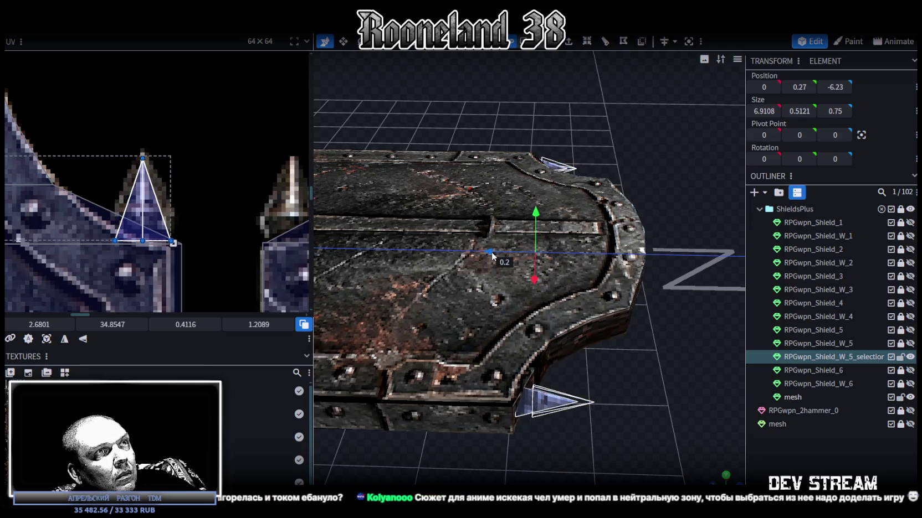
mouse_move(559, 378)
left_mouse_down()
mouse_move(591, 440)
mouse_move(592, 365)
mouse_move(519, 388)
mouse_move(477, 367)
mouse_move(625, 405)
mouse_move(374, 316)
left_mouse_up()
left_click(792, 397)
Unhide RPGwpn_Shield_W_6 so its dark blade shows over the upright shield
scroll(142, 253, "down", 3)
scroll(151, 259, "down", 3)
mouse_move(565, 400)
left_mouse_down()
mouse_move(607, 419)
mouse_move(587, 388)
mouse_move(602, 363)
mouse_move(634, 396)
mouse_move(599, 272)
mouse_move(624, 243)
mouse_move(618, 220)
mouse_move(509, 208)
mouse_move(385, 268)
mouse_move(630, 435)
mouse_move(632, 419)
mouse_move(666, 424)
left_mouse_up()
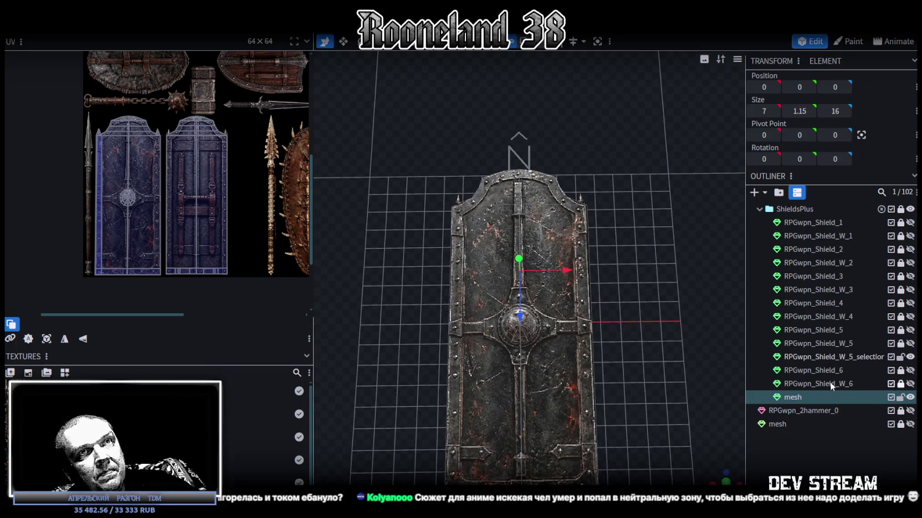
left_click(910, 384)
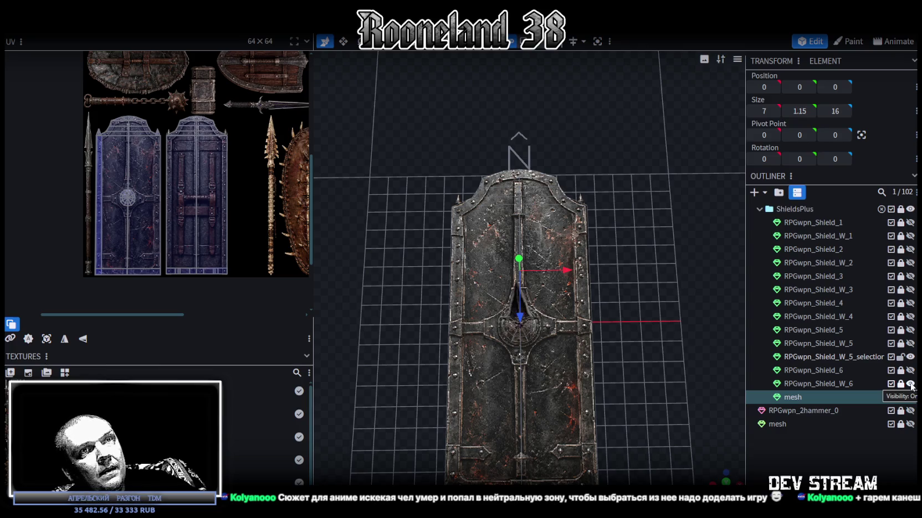
Rename the shield mesh RPGwpn_Shield_7 by pasting the copied name, and save the model
double_click(829, 371)
double_click(810, 397)
key("ctrl+v")
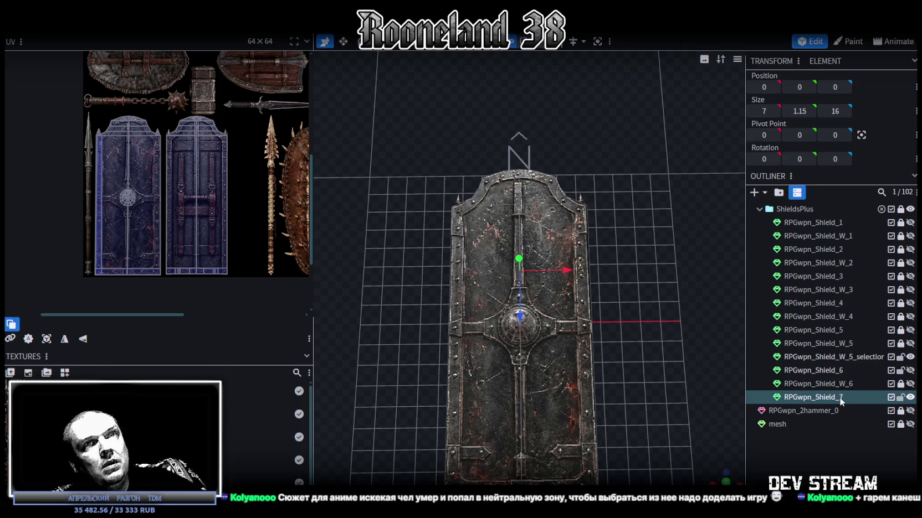
scroll(569, 395, "down", 3)
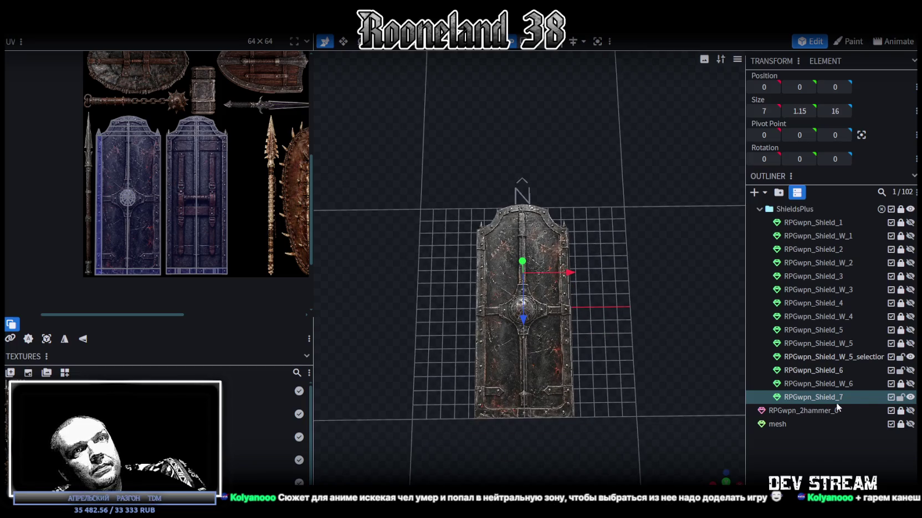
key("ctrl+s")
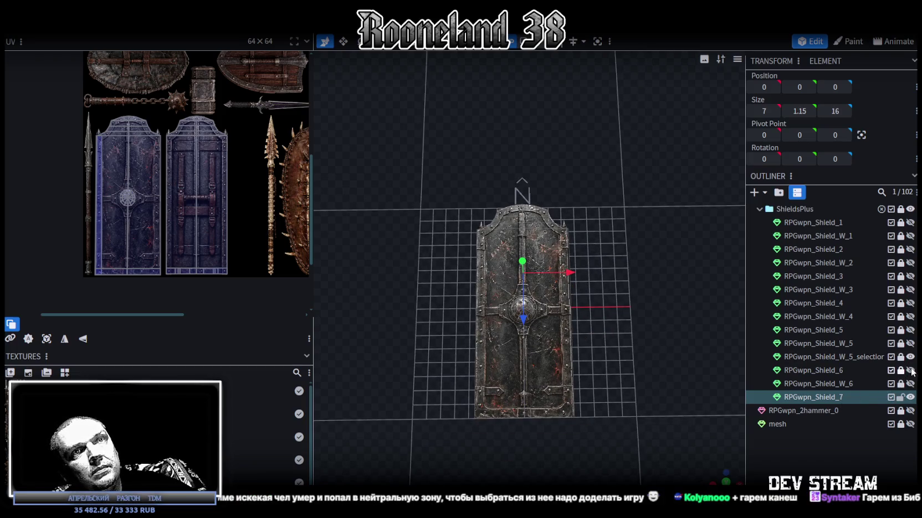
Toggle RPGwpn_Shield_7 hidden and visible again and inspect it from a new angle
left_click(910, 398)
left_click(910, 397)
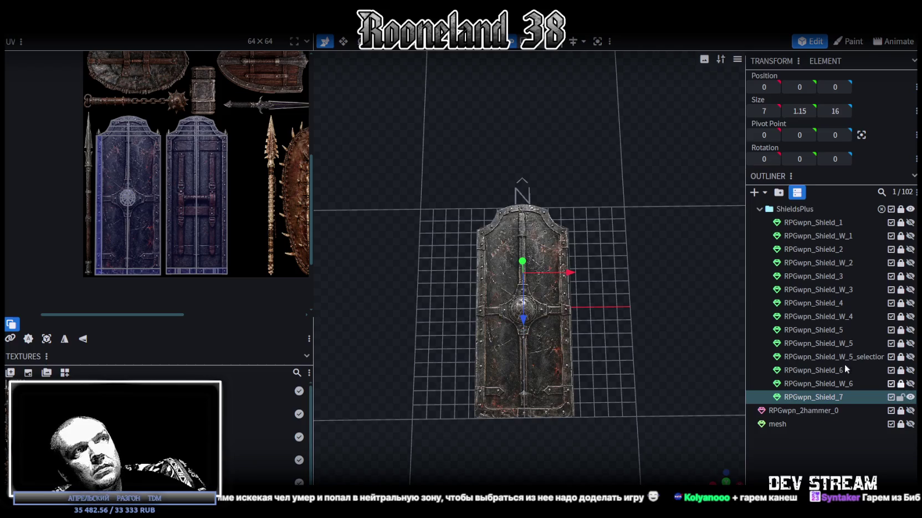
left_click_drag(645, 367, 700, 443)
scroll(720, 466, "up", 2)
mouse_move(719, 479)
left_mouse_down()
mouse_move(639, 320)
mouse_move(622, 348)
left_mouse_up()
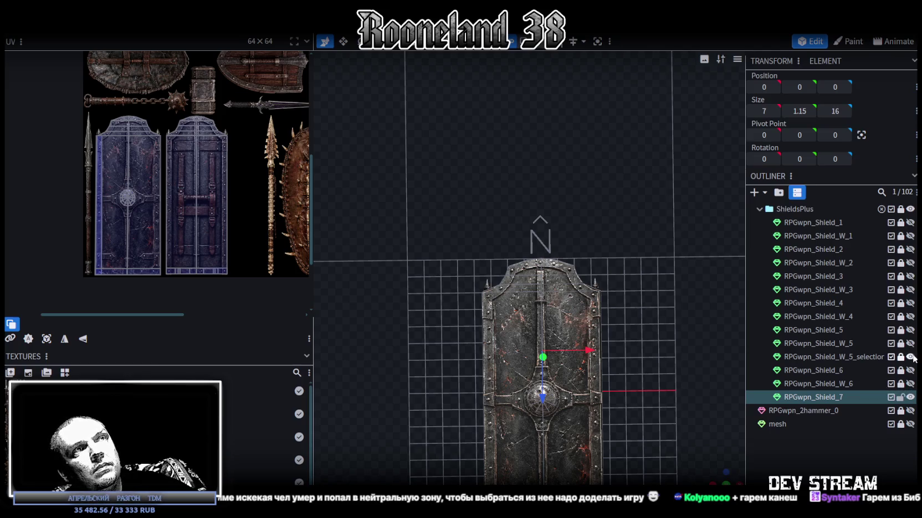
Unlock and delete RPGwpn_Shield_W_5_selection, then select all faces of the shield
left_click(900, 358)
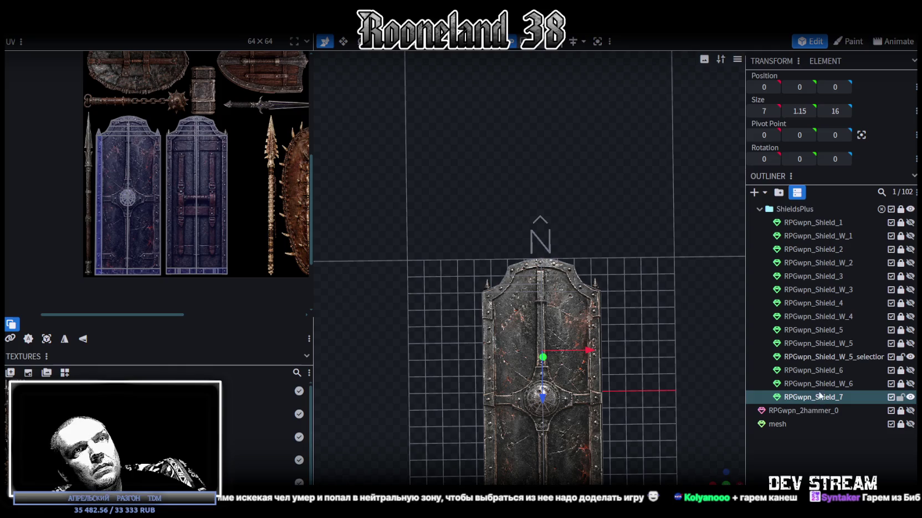
left_click(817, 358, "ctrl")
right_click(817, 358)
left_click(763, 169)
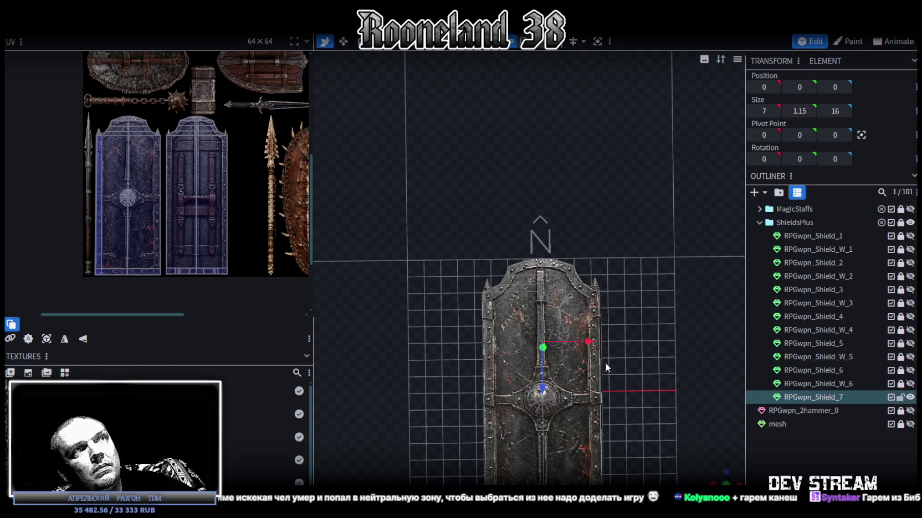
scroll(609, 366, "down", 2)
mouse_move(726, 478)
left_mouse_down()
mouse_move(621, 444)
mouse_move(586, 417)
left_mouse_up()
key("ctrl+a")
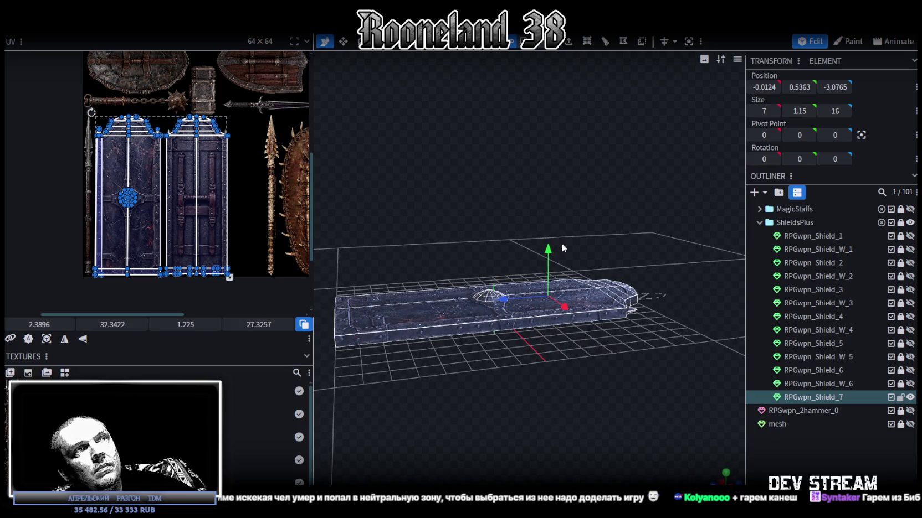
mouse_move(551, 251)
left_mouse_down()
mouse_move(554, 355)
mouse_move(503, 249)
mouse_move(639, 362)
left_mouse_up()
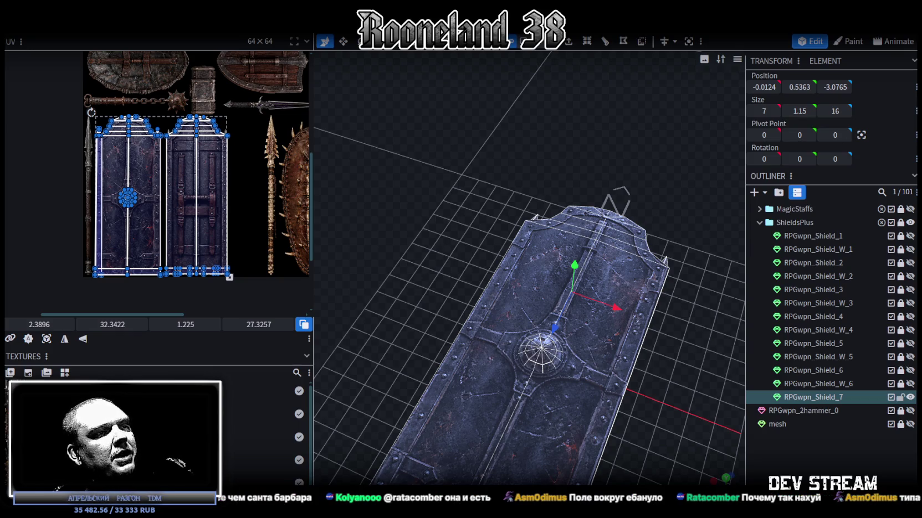
key("alt+Tab")
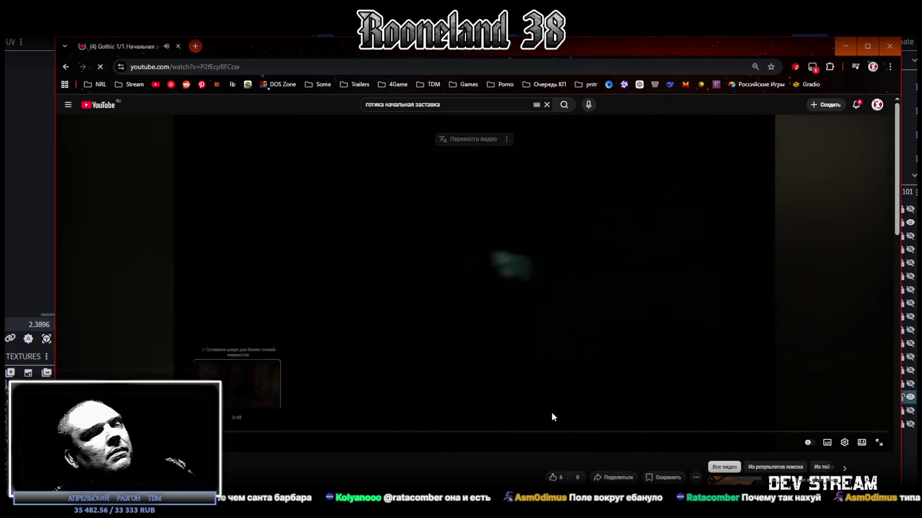
Watch the reference video fullscreen, then deselect the shield and view it from the top
left_click(879, 443)
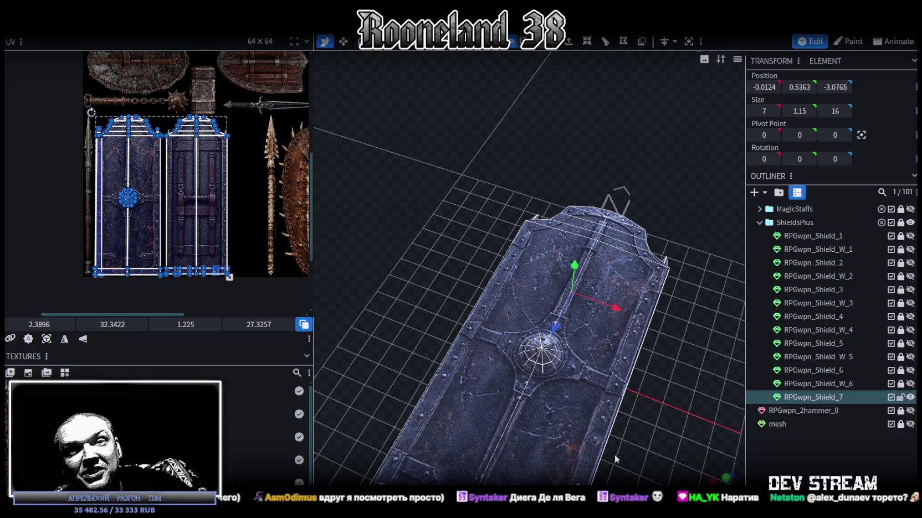
key("KP_7")
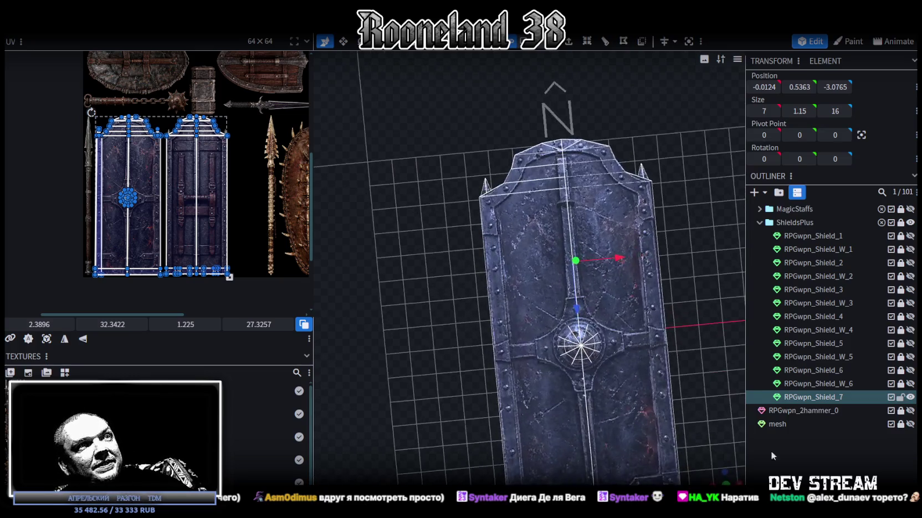
Deselect, check the shield edge-on from the side, then reselect it from above
left_click(770, 451)
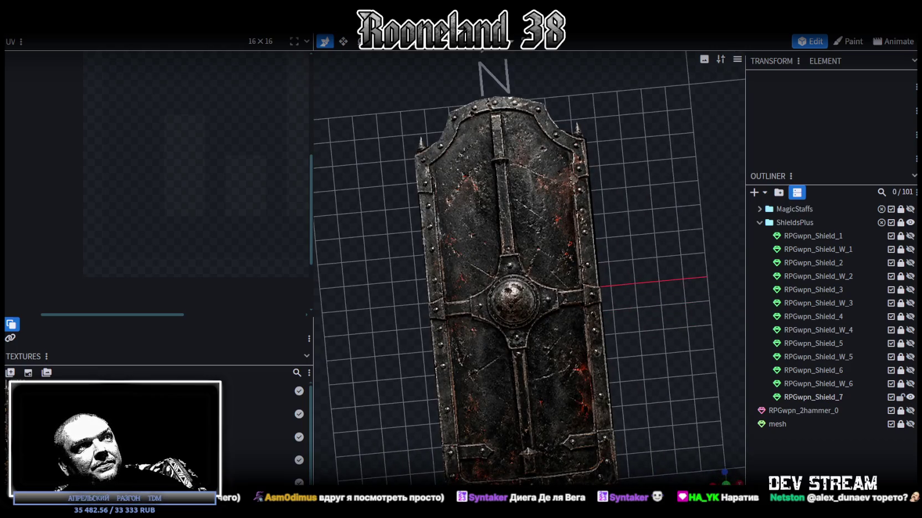
key("KP_3")
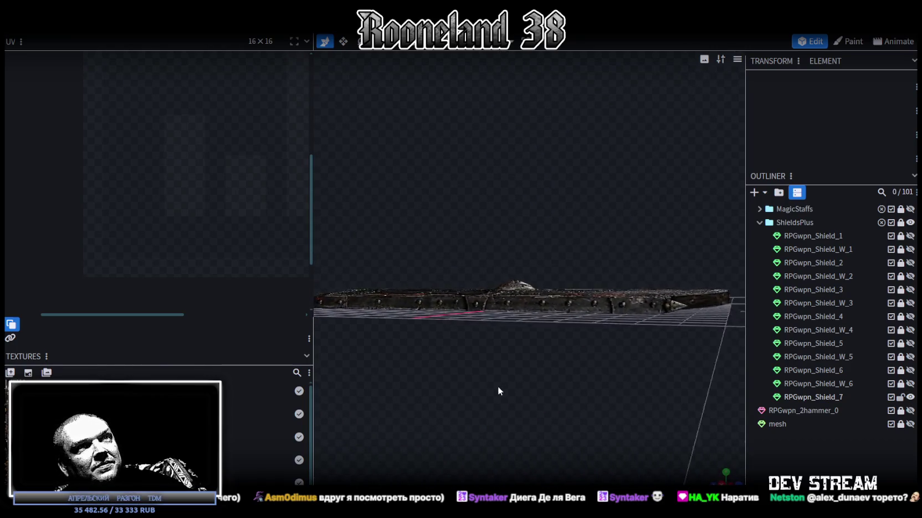
left_click_drag(498, 390, 680, 479)
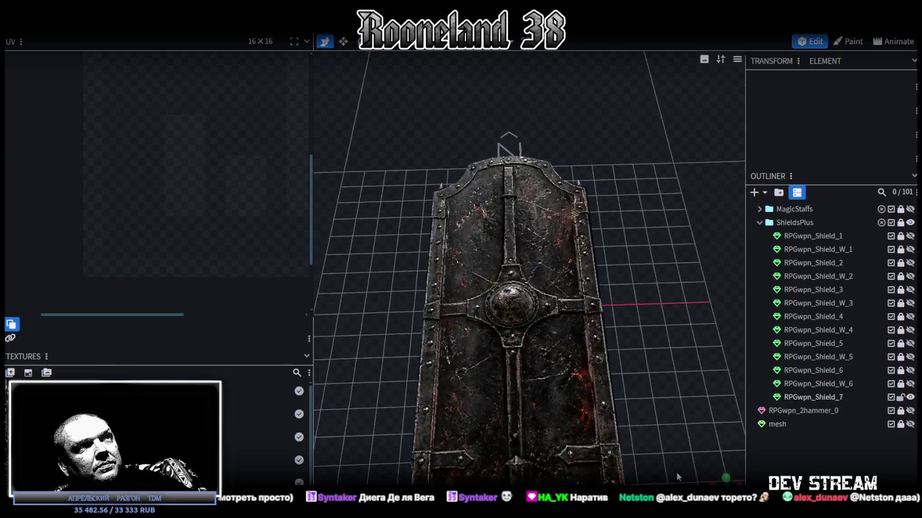
left_click_drag(680, 479, 540, 334)
left_click(540, 334)
scroll(806, 273, "up", 3)
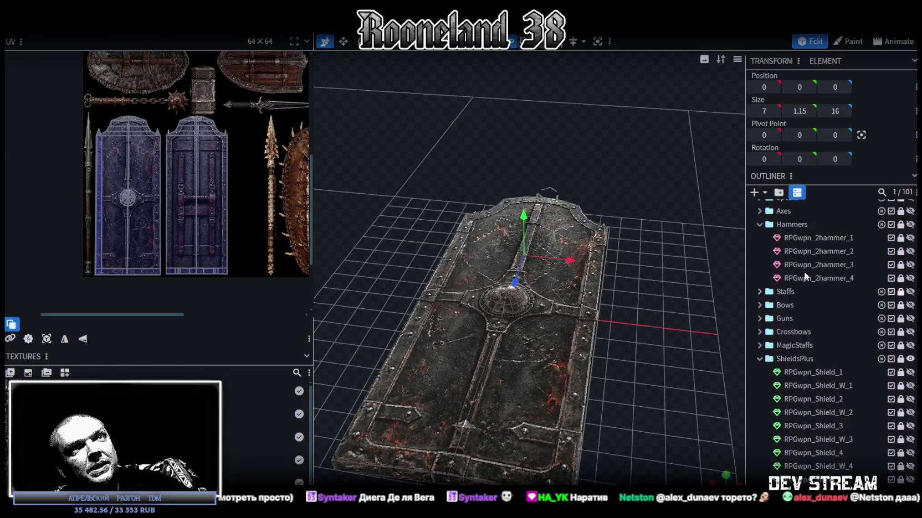
scroll(792, 274, "up", 2)
Unhide RPGwpn_2spear_4, duplicate it and move the copy into the ShieldsPlus group
left_click(761, 259)
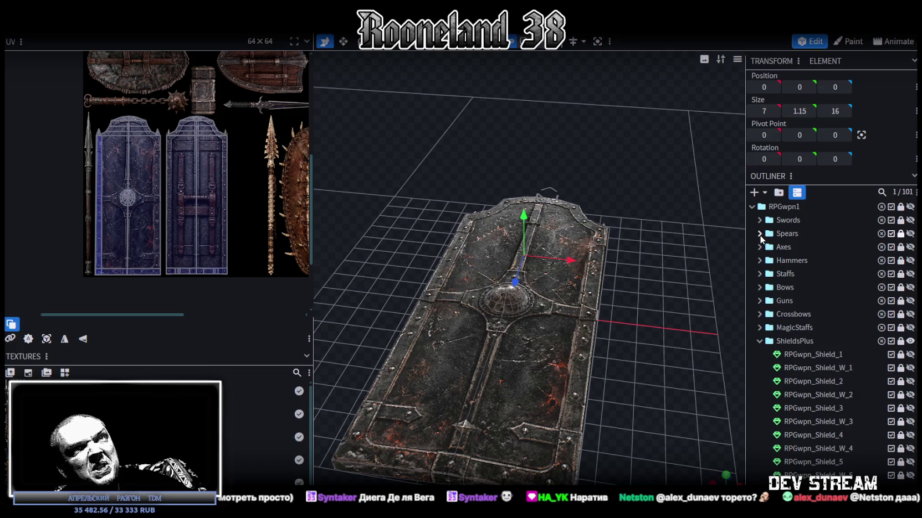
left_click(910, 287)
scroll(599, 276, "down", 3)
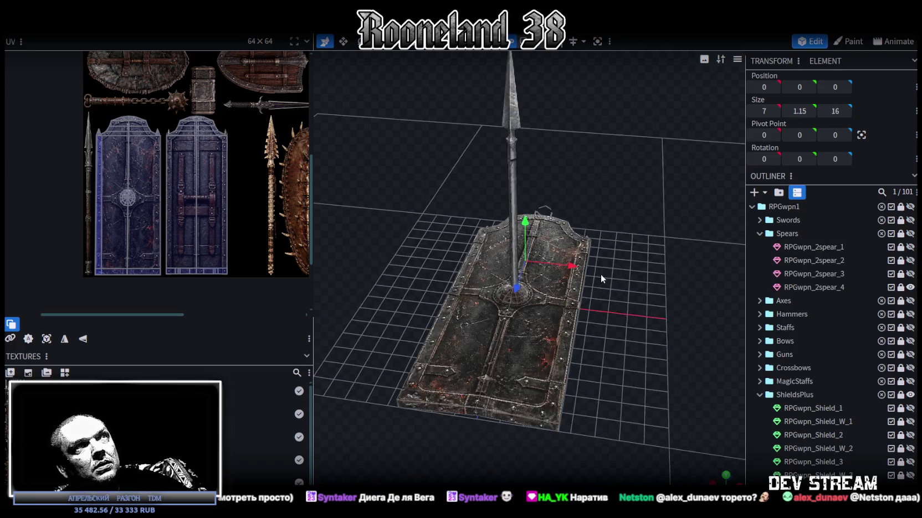
key("Escape")
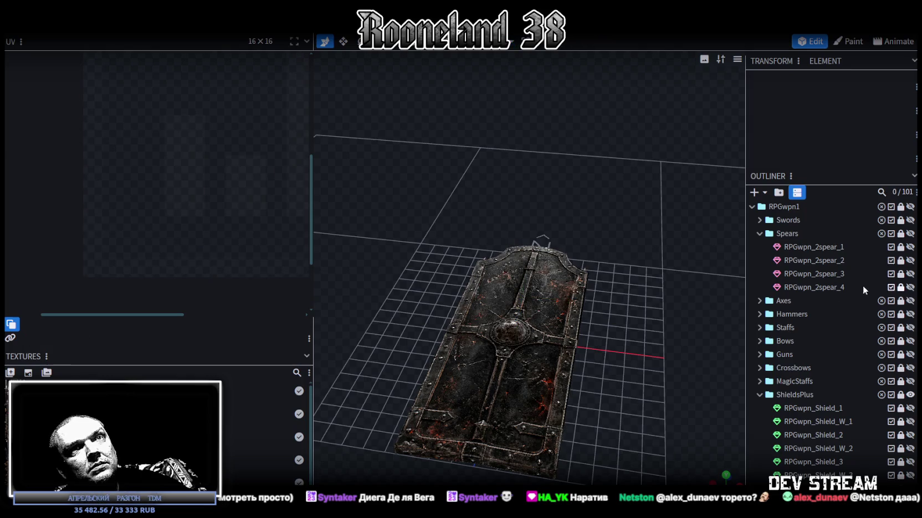
left_click(812, 287)
key("ctrl+d")
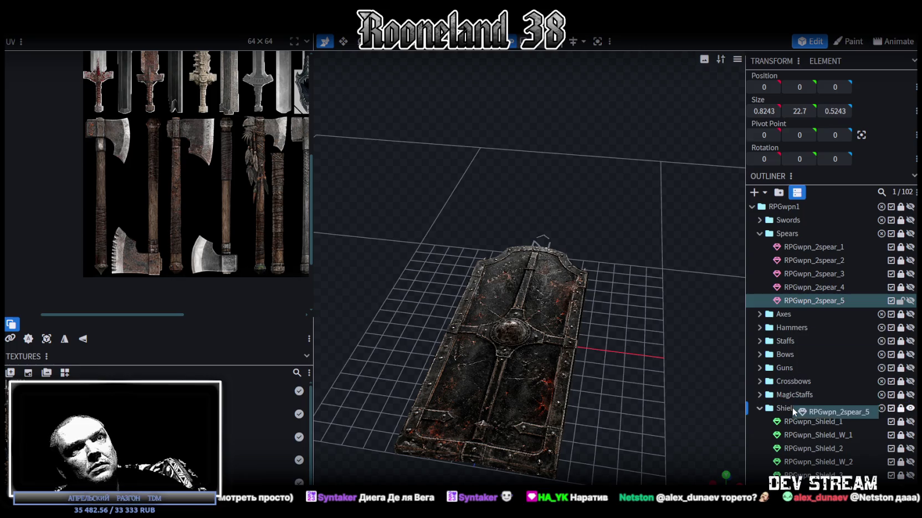
left_click_drag(793, 411, 798, 409)
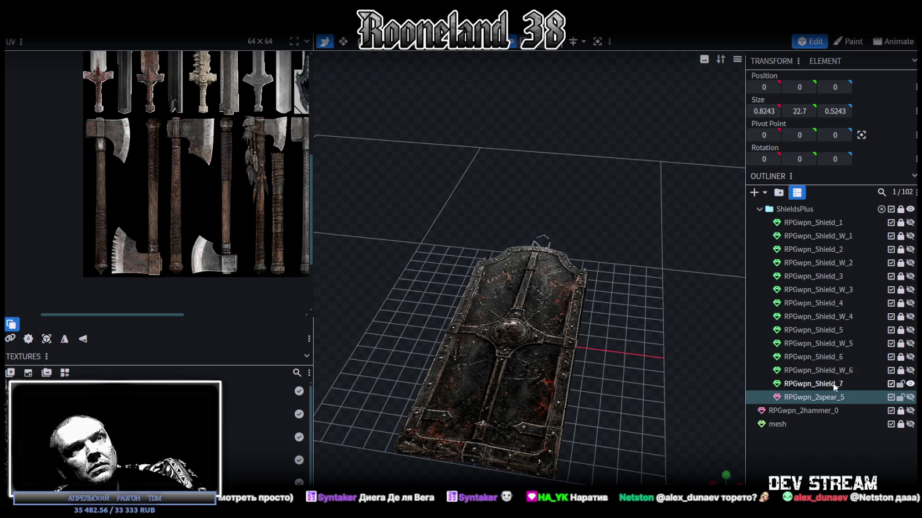
Compare with RPGwpn_Shield_W_6, reselect the spear copy and view both side-on
left_click(829, 371)
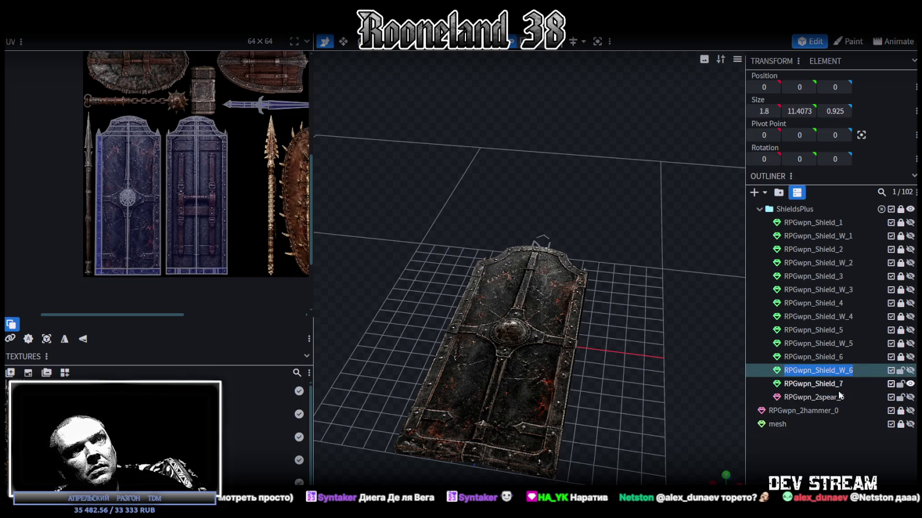
left_click(838, 398)
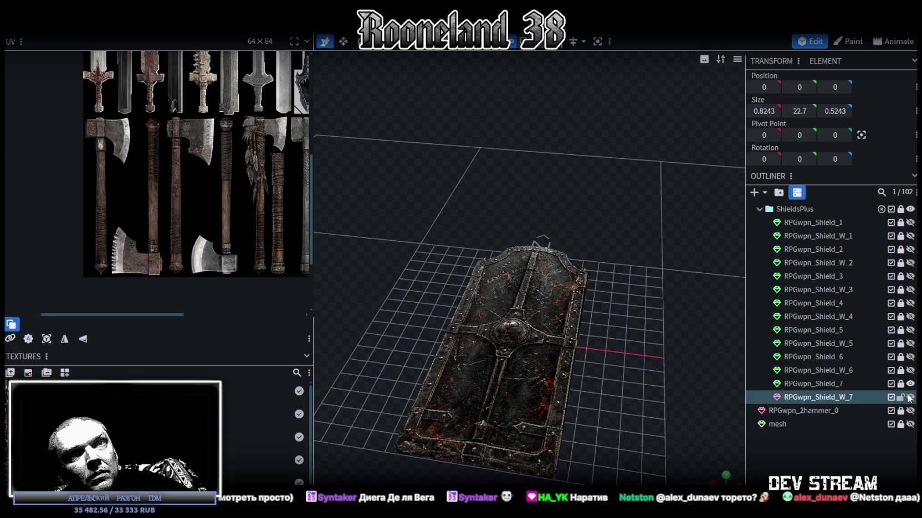
mouse_move(663, 361)
left_mouse_down()
mouse_move(657, 229)
mouse_move(604, 171)
left_mouse_up()
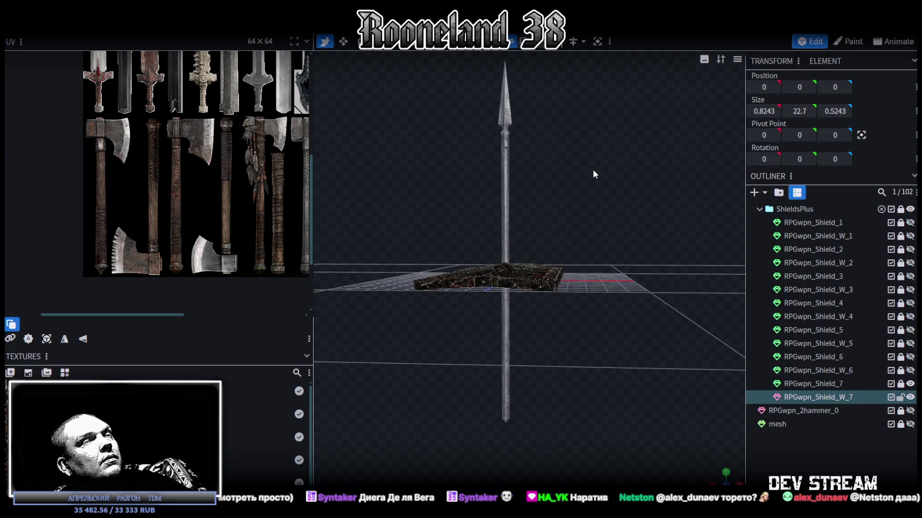
Apply the PRG_wpn5.png texture to the RPGwpn_Shield_W_7 spear and zoom to inspect it
scroll(593, 174, "down", 1)
left_click(510, 131)
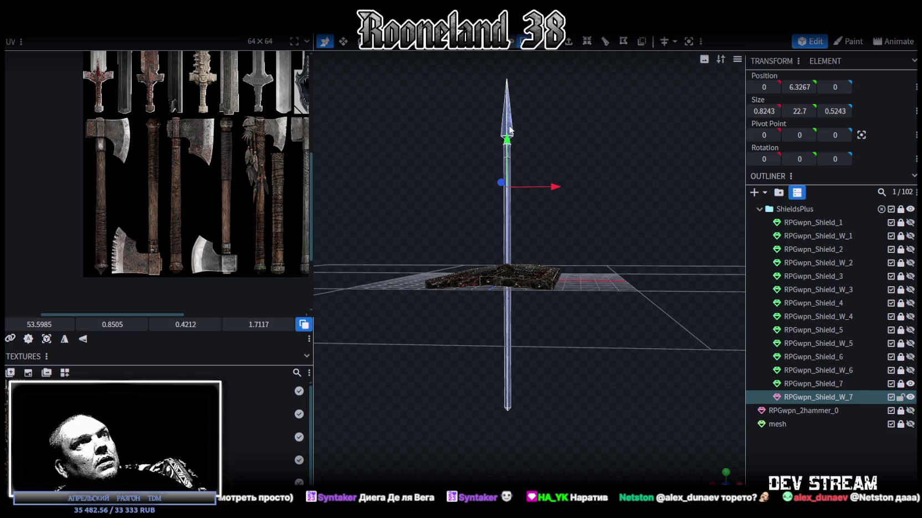
right_click(509, 130)
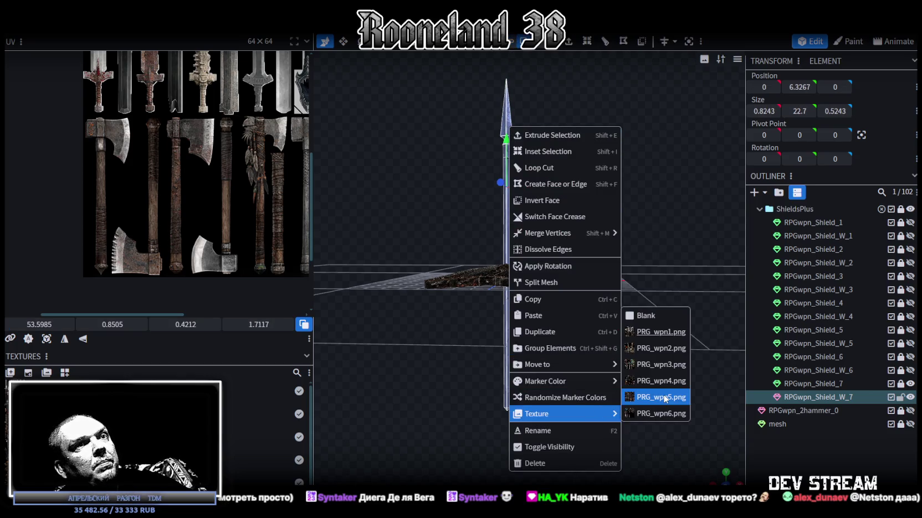
left_click(664, 398)
scroll(133, 95, "down", 3)
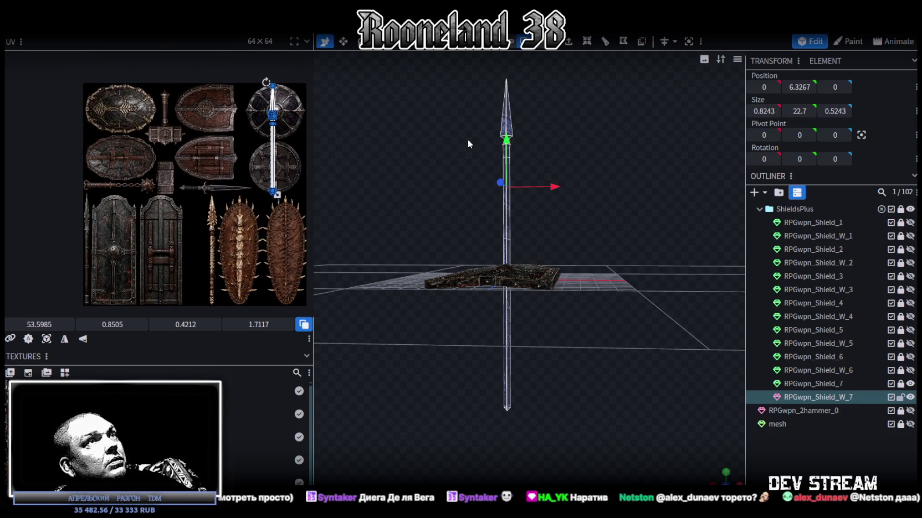
scroll(587, 191, "up", 2)
scroll(579, 191, "up", 2)
scroll(568, 183, "up", 2)
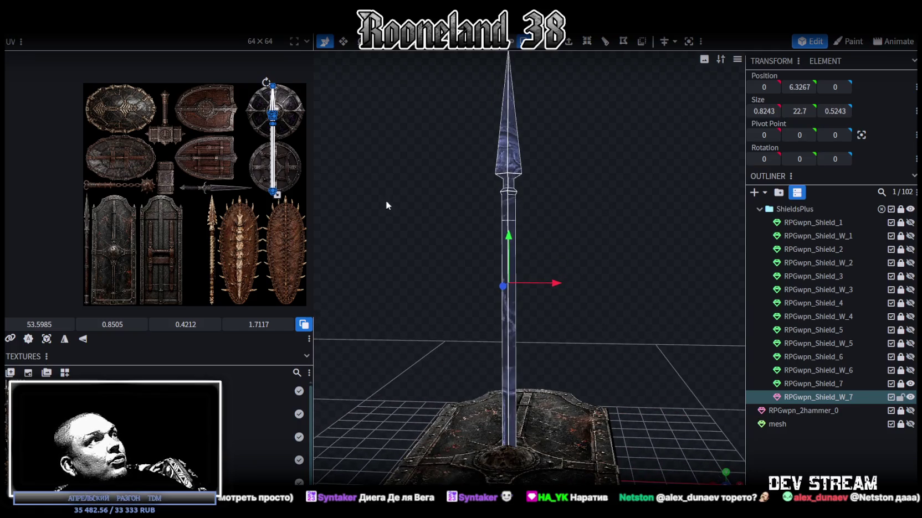
scroll(92, 226, "up", 3)
scroll(91, 226, "up", 2)
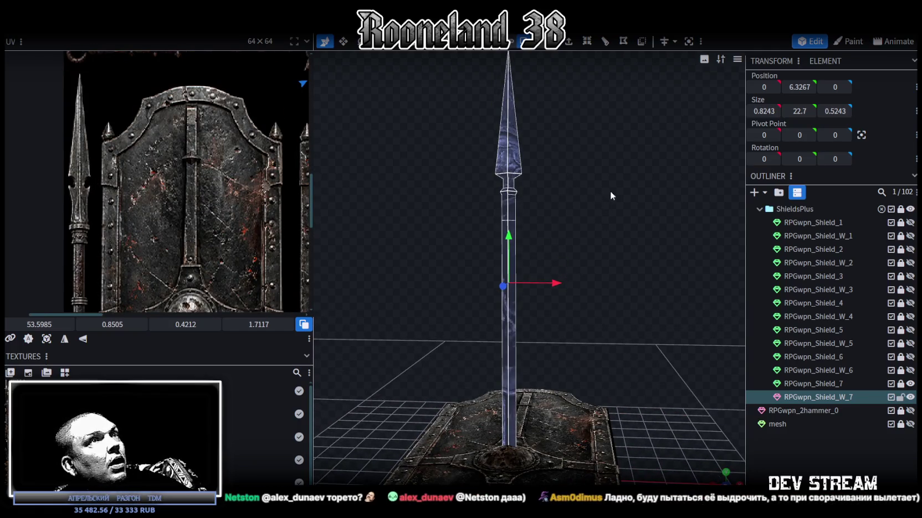
scroll(587, 182, "up", 2)
scroll(564, 238, "up", 2)
scroll(554, 241, "up", 2)
scroll(555, 238, "up", 1)
scroll(544, 265, "up", 2)
scroll(528, 280, "up", 1)
scroll(579, 288, "up", 2)
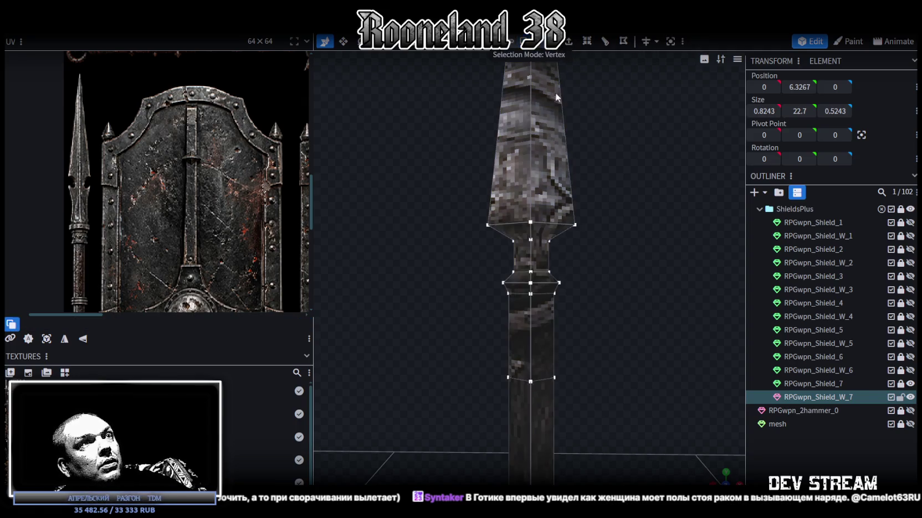
Select the spear's lower neck vertex ring, try raising it 0.2, then undo
left_click_drag(496, 259, 560, 280)
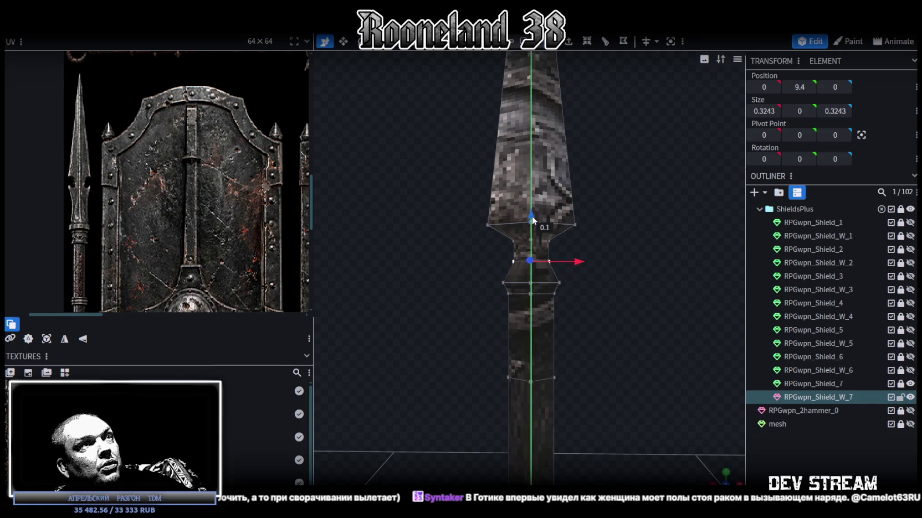
left_click(503, 282)
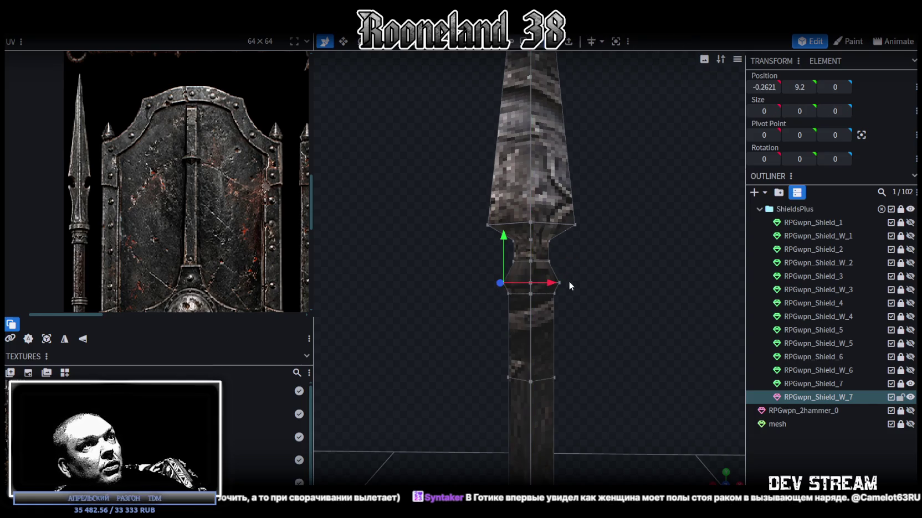
left_click_drag(493, 271, 602, 286)
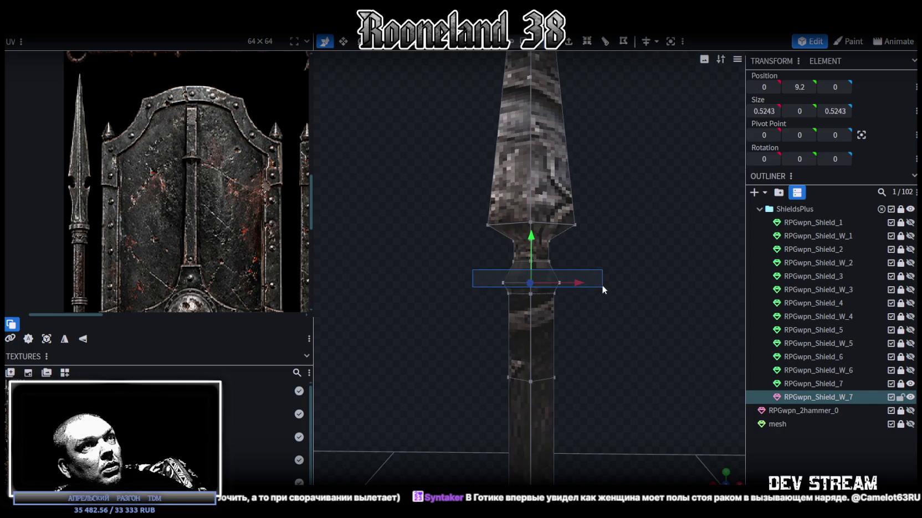
left_click_drag(531, 242, 532, 227)
key("ctrl+z")
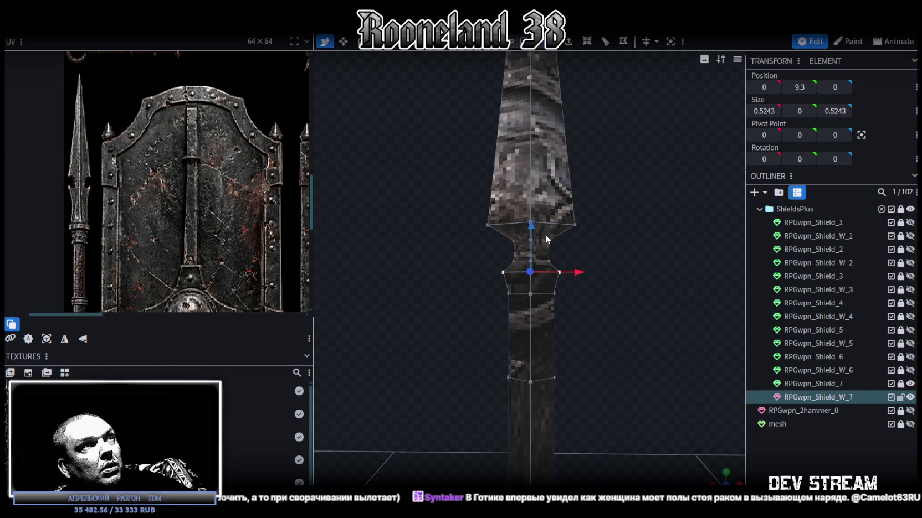
Widen the neck ring into a collar and lower it to 8.9, then 8.4
key("s")
left_click_drag(579, 272, 600, 269)
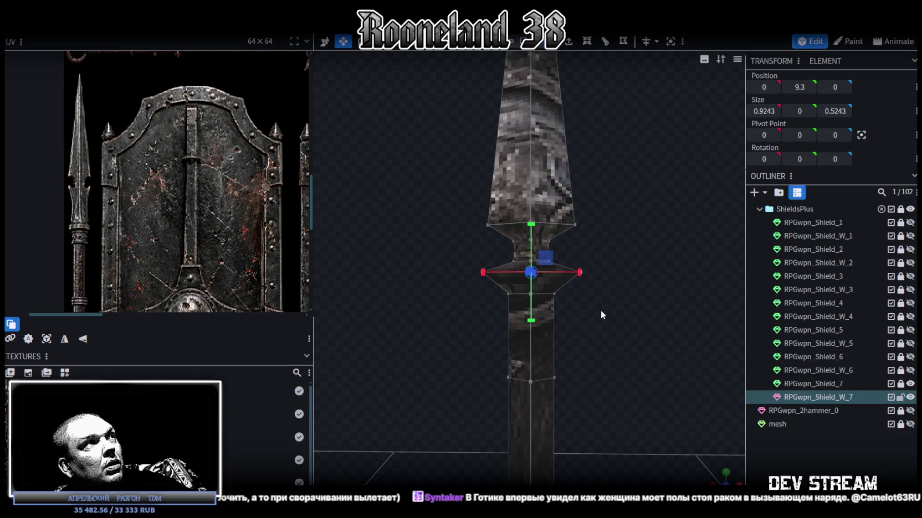
right_click_drag(600, 311, 611, 246)
left_click_drag(504, 262, 594, 218)
right_click_drag(593, 218, 624, 269)
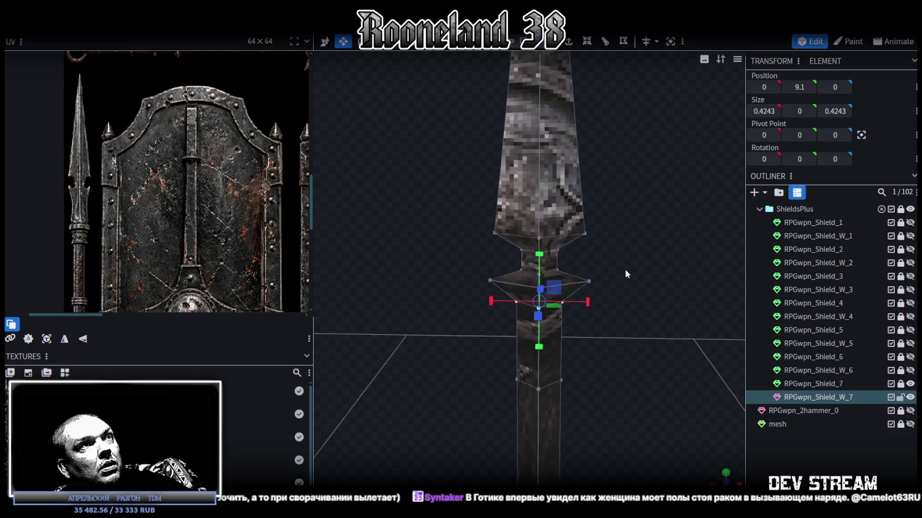
key("v")
left_click_drag(543, 247, 543, 261)
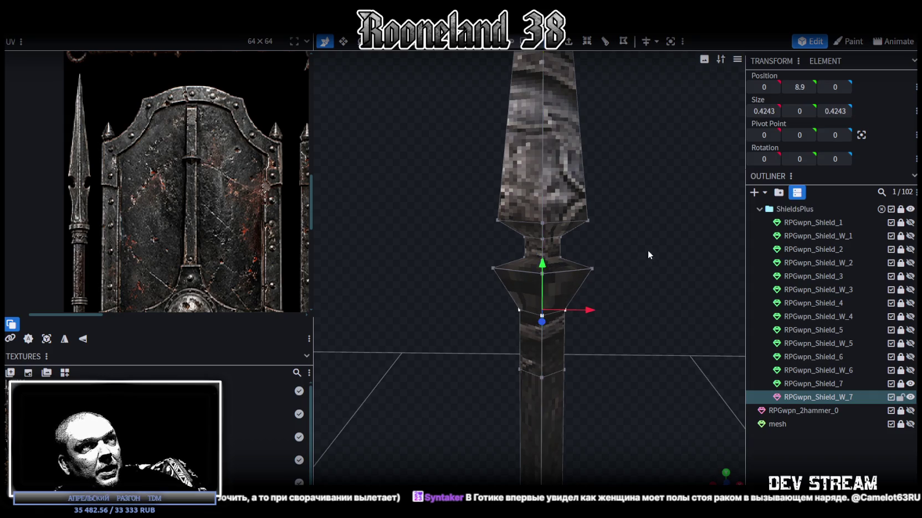
scroll(649, 238, "down", 3)
scroll(653, 227, "up", 3)
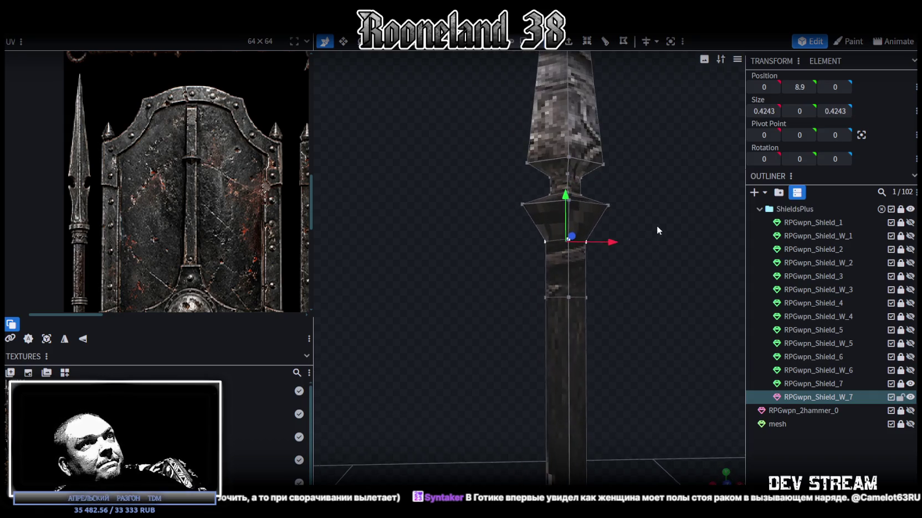
left_click_drag(543, 192, 544, 241)
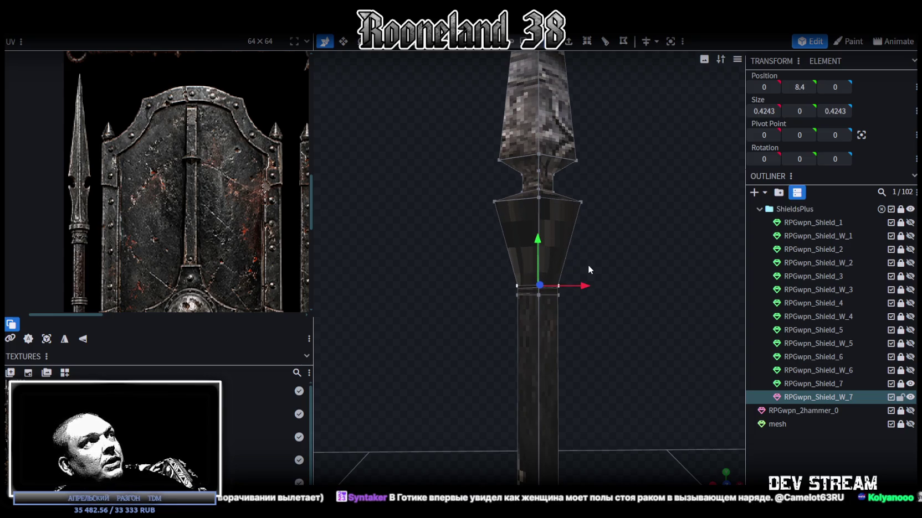
Widen the collar along its width and reshape its top edge
key("s")
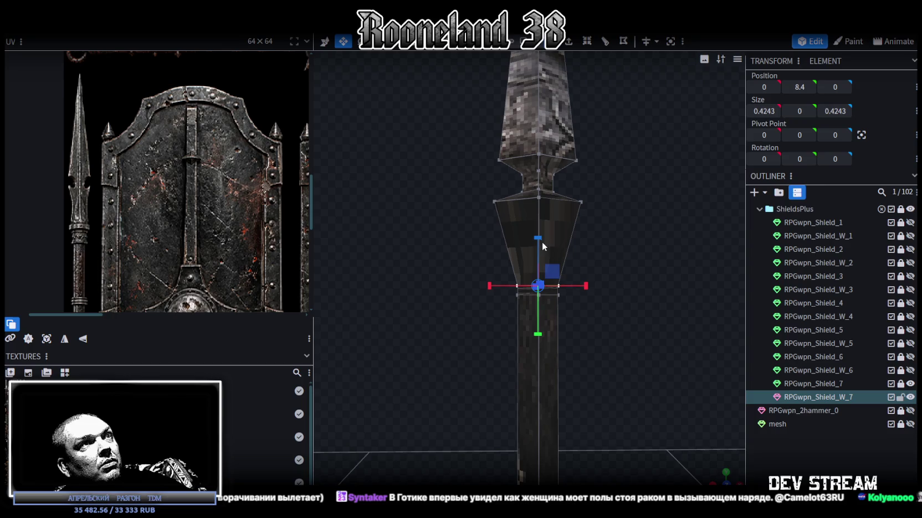
left_click_drag(586, 286, 589, 283)
mouse_move(651, 262)
left_mouse_down()
mouse_move(574, 245)
mouse_move(629, 233)
left_mouse_up()
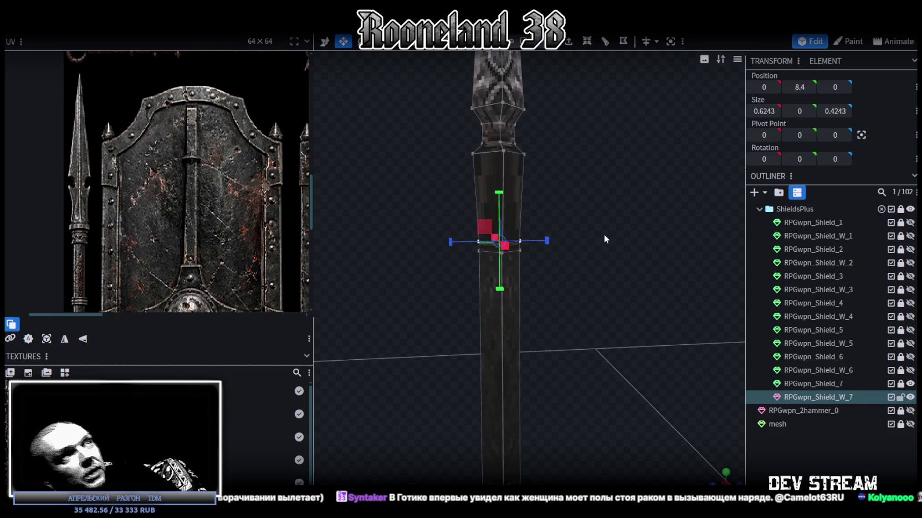
mouse_move(604, 232)
left_mouse_down()
mouse_move(573, 198)
mouse_move(682, 197)
mouse_move(611, 219)
mouse_move(635, 215)
mouse_move(640, 224)
mouse_move(619, 243)
left_mouse_up()
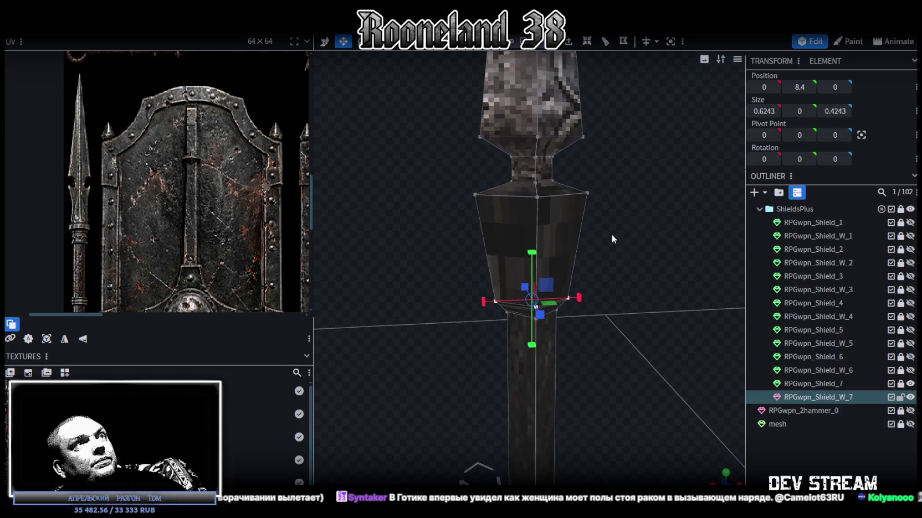
left_click(480, 195)
left_click(587, 193, "shift")
mouse_move(590, 197)
left_mouse_down()
mouse_move(628, 211)
mouse_move(559, 194)
mouse_move(616, 208)
mouse_move(596, 150)
left_mouse_up()
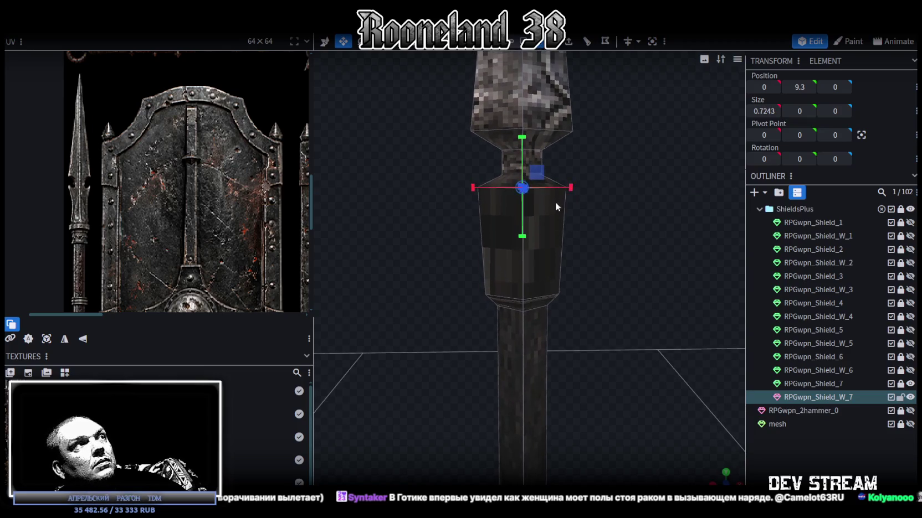
Add a loop cut through the collar and pinch the new loop inward so it tapers
left_click(564, 235)
left_click(589, 43)
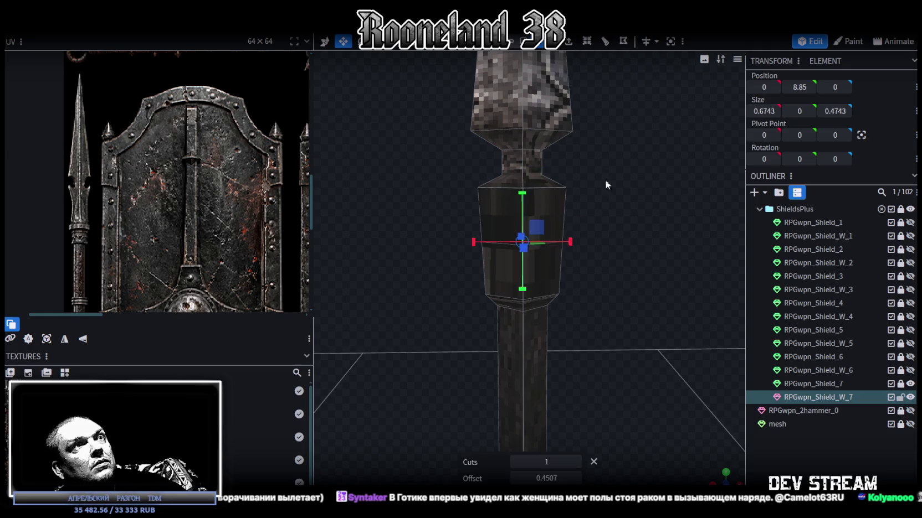
mouse_move(565, 238)
left_mouse_down()
mouse_move(573, 258)
mouse_move(507, 247)
mouse_move(501, 237)
mouse_move(512, 254)
mouse_move(391, 250)
mouse_move(530, 212)
left_mouse_up()
scroll(231, 214, "down", 5)
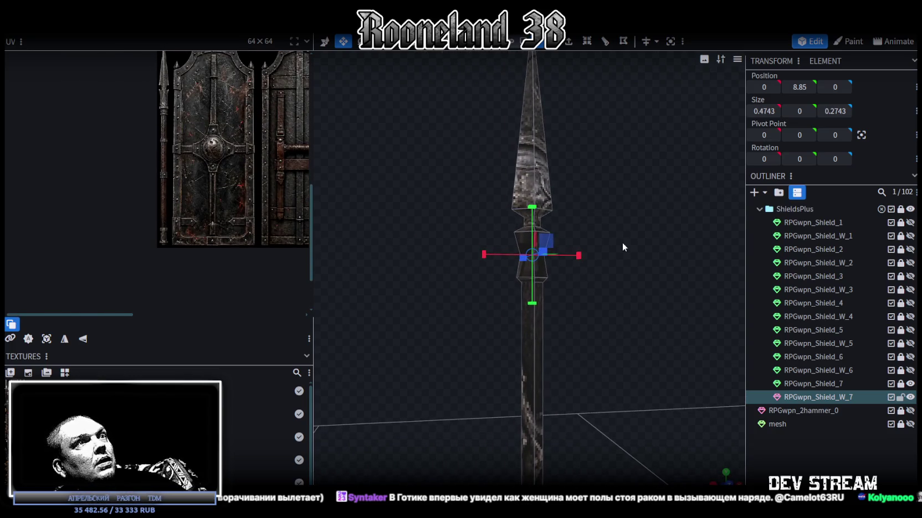
scroll(626, 252, "up", 2)
scroll(612, 252, "up", 2)
scroll(601, 238, "down", 2)
scroll(605, 258, "up", 2)
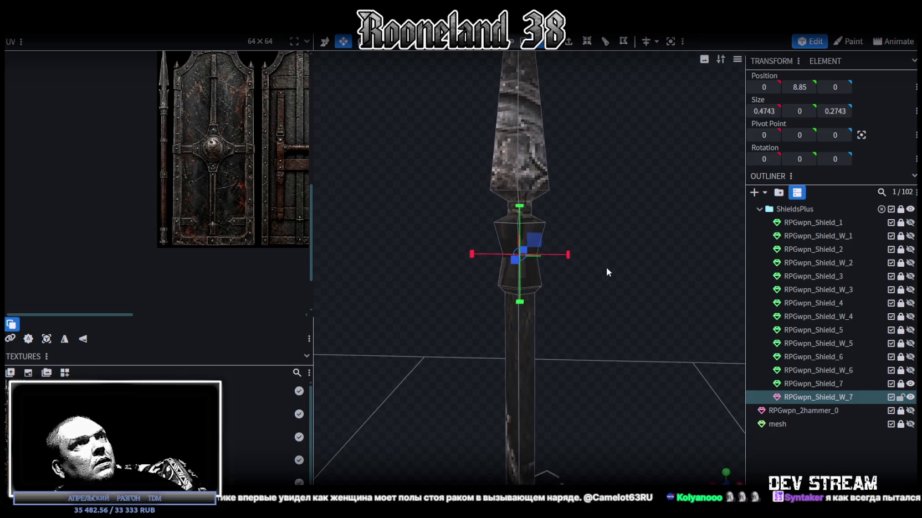
left_click_drag(607, 267, 608, 283)
mouse_move(590, 213)
left_mouse_down()
mouse_move(609, 305)
mouse_move(514, 250)
left_mouse_up()
left_click(514, 250)
mouse_move(611, 274)
left_mouse_down()
mouse_move(589, 272)
mouse_move(549, 178)
left_mouse_up()
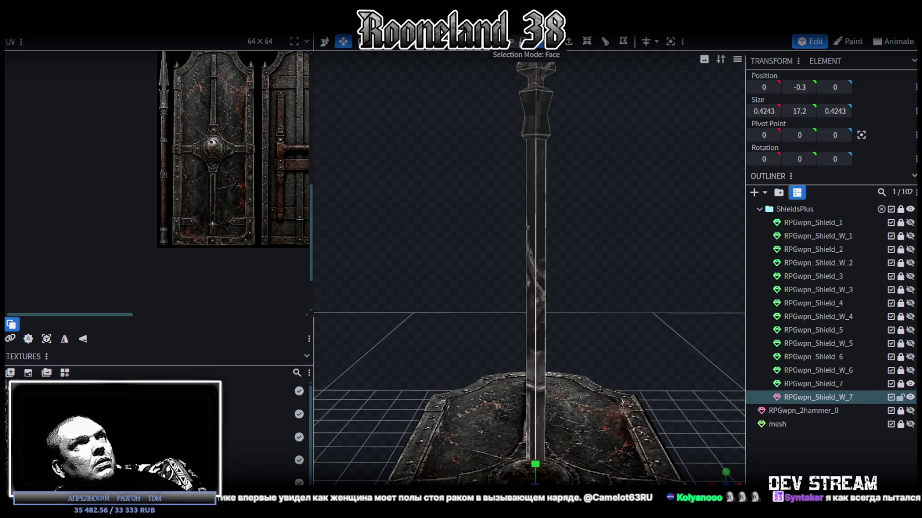
Copy the shaft's four faces into a new piece and shrink it toward the bottom
mouse_move(487, 204)
left_mouse_down()
mouse_move(627, 279)
mouse_move(600, 288)
mouse_move(613, 299)
mouse_move(624, 277)
mouse_move(605, 281)
mouse_move(597, 232)
left_mouse_up()
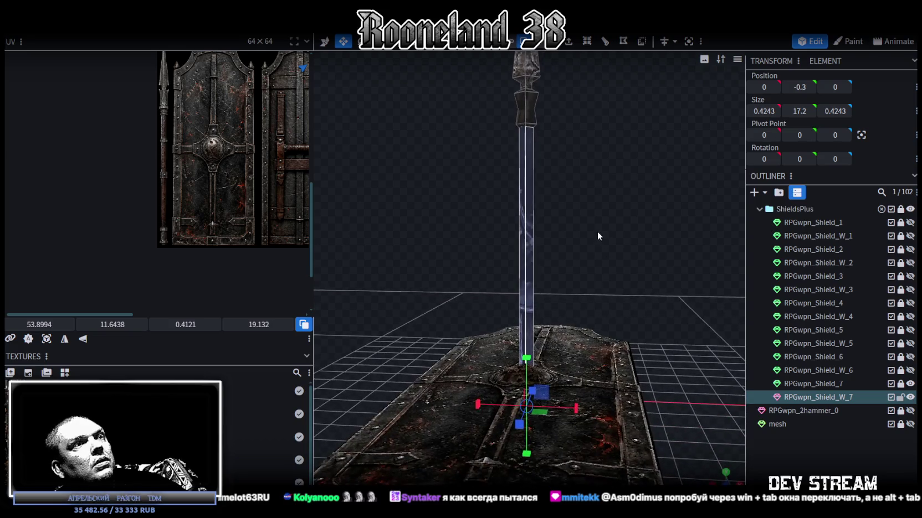
key("ctrl+c")
right_click(593, 235)
left_click(621, 266)
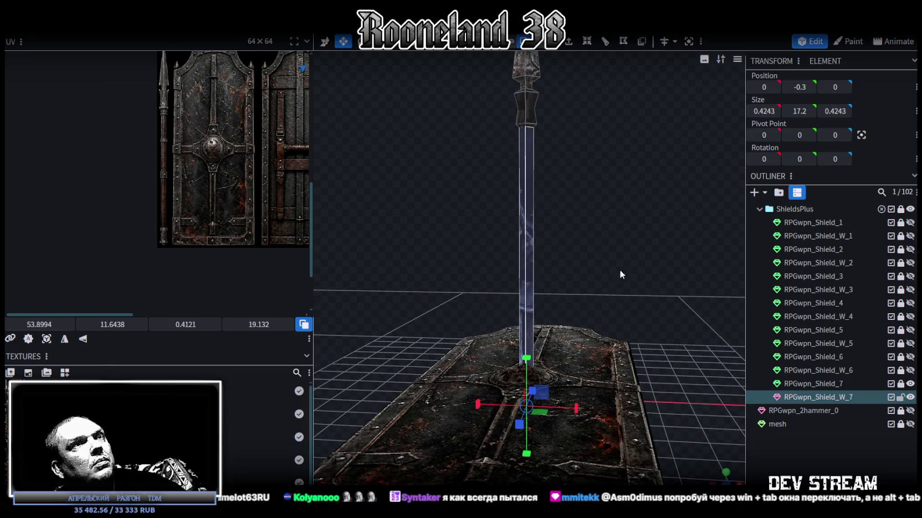
mouse_move(531, 358)
left_mouse_down()
mouse_move(552, 360)
mouse_move(547, 195)
mouse_move(532, 195)
mouse_move(534, 285)
left_mouse_up()
key("v")
key("s")
Shorten the piece to a thin slice and add a loop cut through it
scroll(545, 274, "up", 3)
scroll(576, 294, "up", 2)
scroll(587, 326, "up", 2)
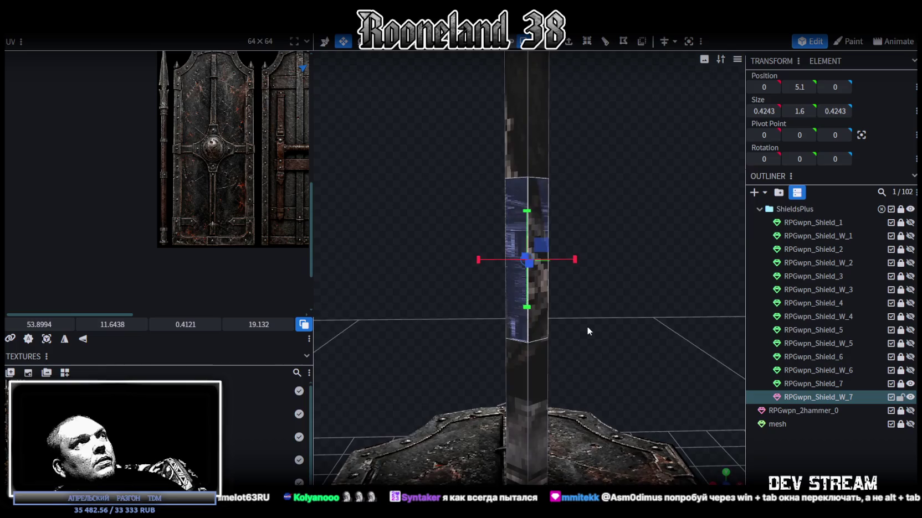
mouse_move(532, 208)
left_mouse_down()
mouse_move(529, 256)
mouse_move(544, 271)
left_mouse_up()
scroll(544, 271, "up", 2)
left_click(605, 42)
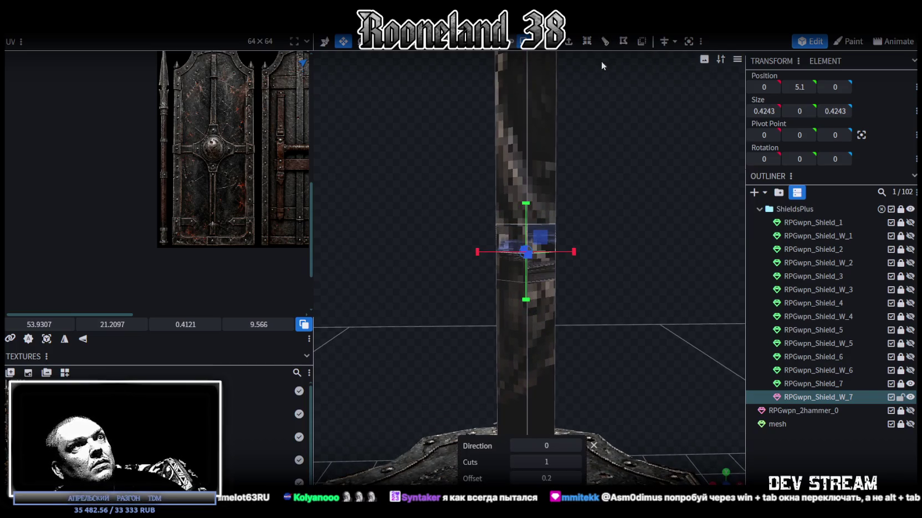
mouse_move(605, 213)
left_mouse_down()
mouse_move(537, 306)
mouse_move(509, 311)
mouse_move(487, 272)
left_mouse_up()
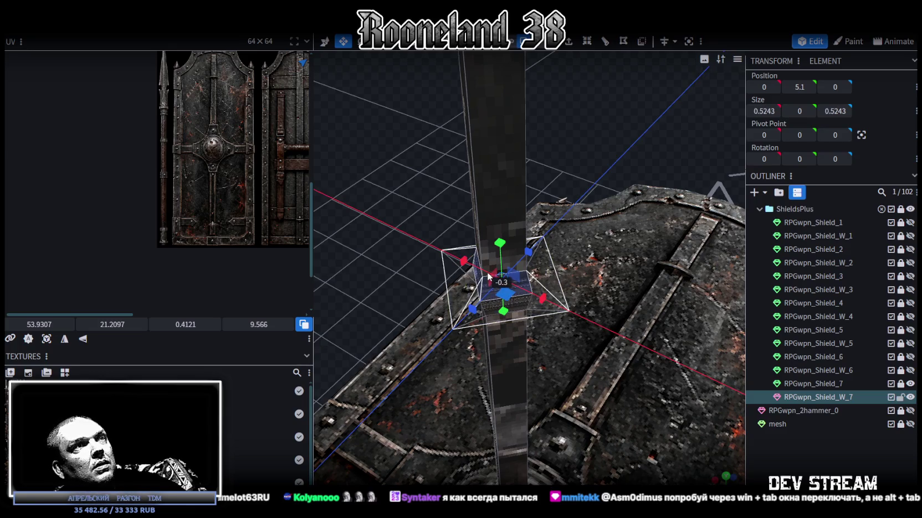
mouse_move(367, 256)
left_mouse_down()
mouse_move(455, 217)
mouse_move(445, 219)
left_mouse_up()
Stretch the ring piece in vertex mode and move it down one unit
left_click(547, 43)
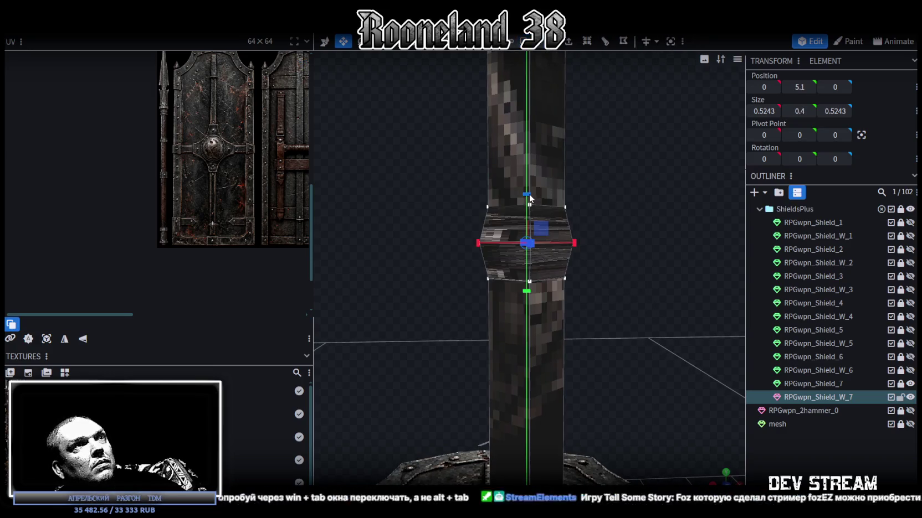
scroll(601, 294, "down", 3)
mouse_move(611, 283)
left_mouse_down()
mouse_move(605, 363)
mouse_move(618, 247)
mouse_move(631, 353)
mouse_move(605, 320)
mouse_move(592, 229)
mouse_move(605, 256)
mouse_move(494, 83)
mouse_move(602, 197)
left_mouse_up()
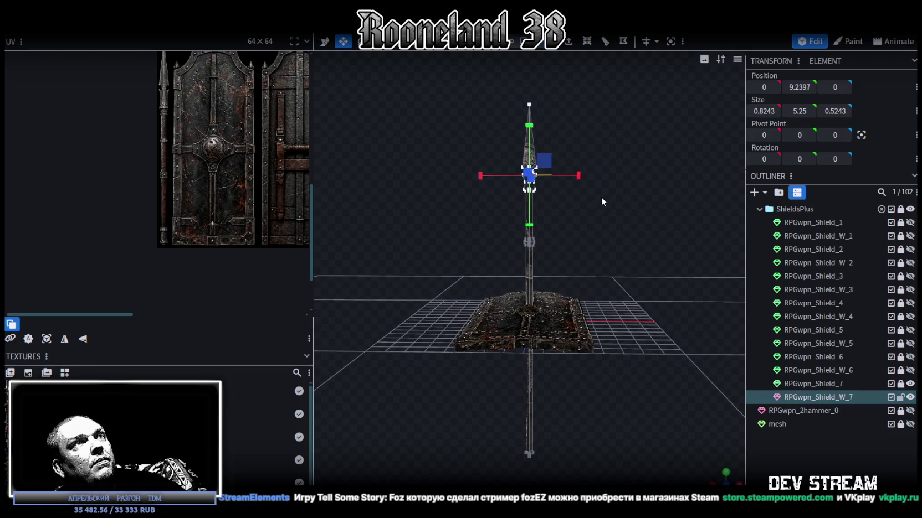
key("v")
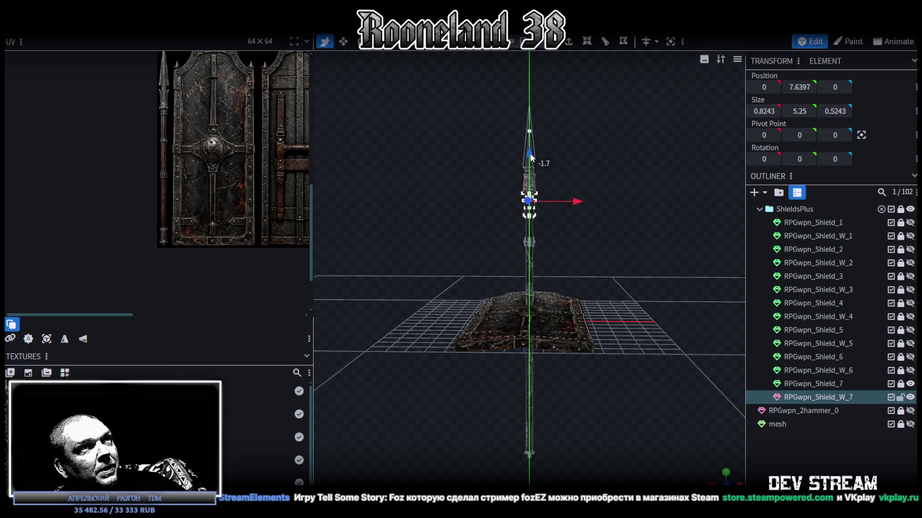
left_click_drag(530, 130, 529, 147)
Select the small cube at the pole's bottom and move it up the pole
left_click_drag(587, 177, 630, 194)
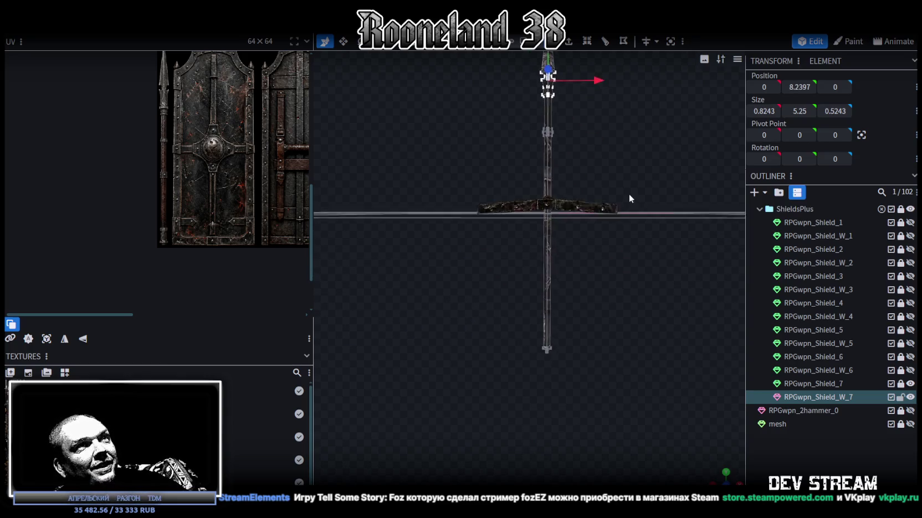
left_click(525, 375)
mouse_move(545, 302)
left_mouse_down()
mouse_move(556, 214)
mouse_move(602, 286)
mouse_move(668, 207)
left_mouse_up()
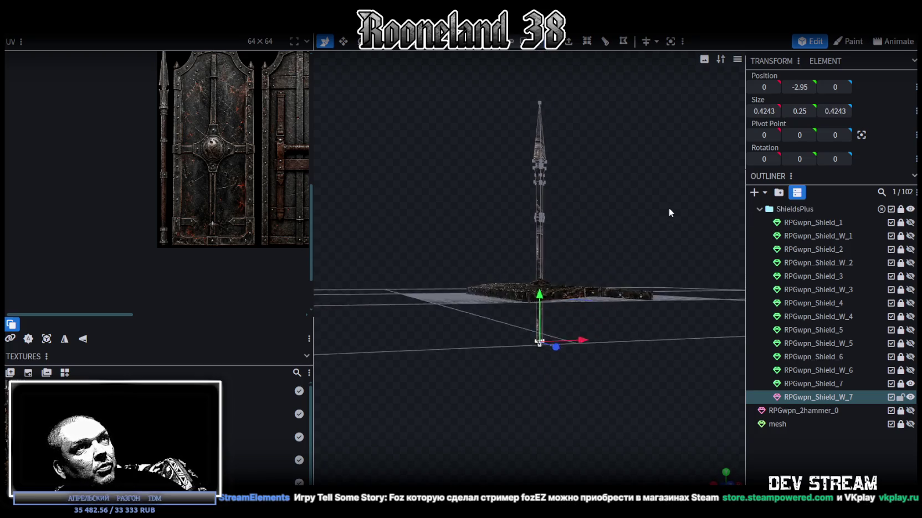
Move the long pole element down along its length
scroll(631, 213, "up", 2)
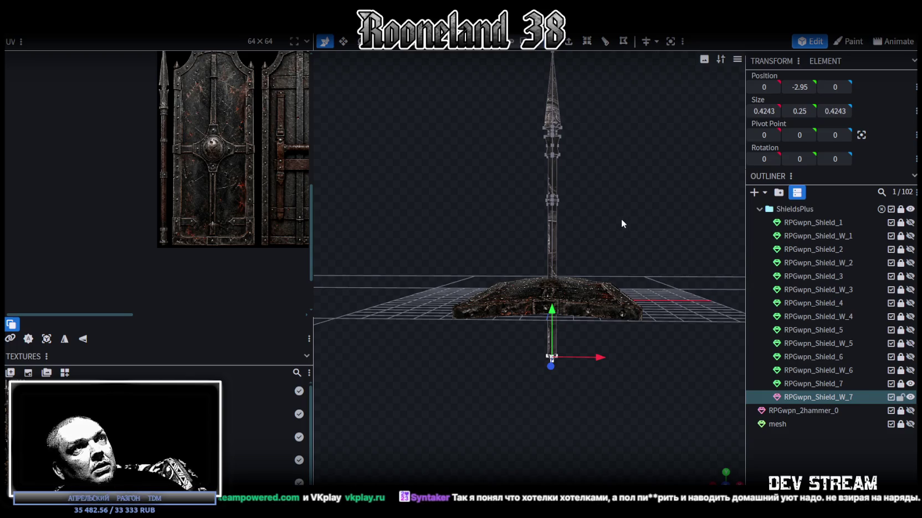
left_click(552, 166)
left_click_drag(551, 134, 552, 151)
Select the spear's UV vertices and move them onto the left spear texture
mouse_move(573, 180)
left_mouse_down()
mouse_move(656, 283)
mouse_move(643, 264)
mouse_move(653, 207)
mouse_move(637, 231)
left_mouse_up()
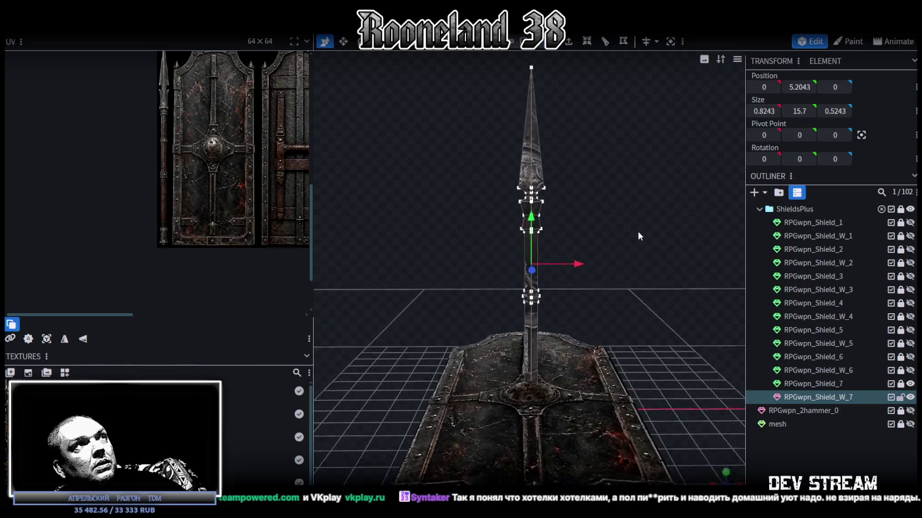
scroll(282, 156, "down", 3)
scroll(188, 220, "down", 2)
scroll(188, 220, "up", 3)
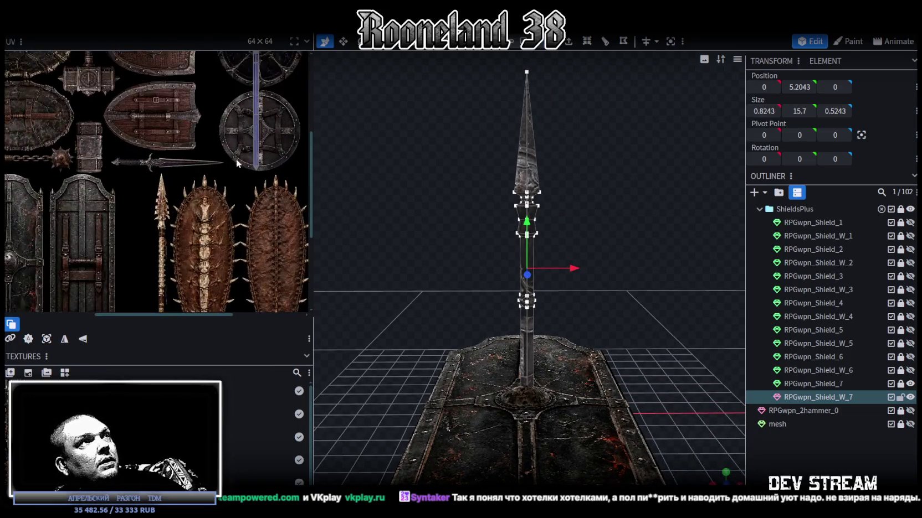
scroll(222, 182, "up", 2)
scroll(213, 213, "up", 2)
middle_click_drag(207, 224, 183, 228)
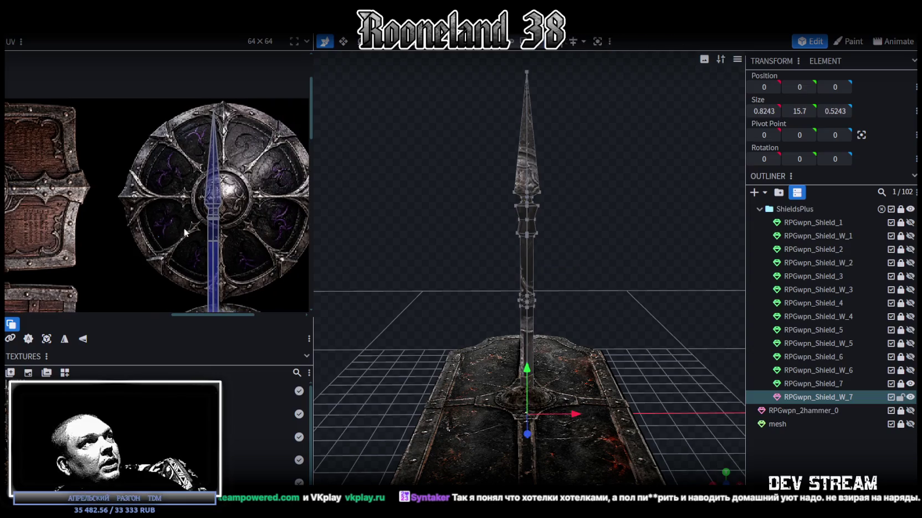
left_click_drag(184, 227, 262, 119)
scroll(238, 177, "down", 3)
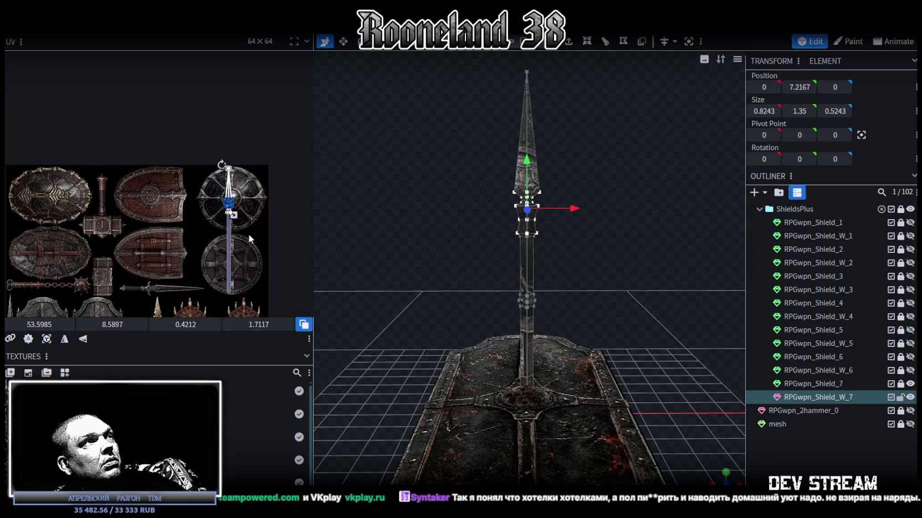
left_click_drag(272, 149, 43, 263)
Fit the spear UV over the spearhead (X 1.0857, Y 30.663, 0.7371 × 7.7392), then pick the tip point
scroll(42, 264, "up", 3)
scroll(86, 256, "up", 2)
left_click_drag(136, 273, 103, 255)
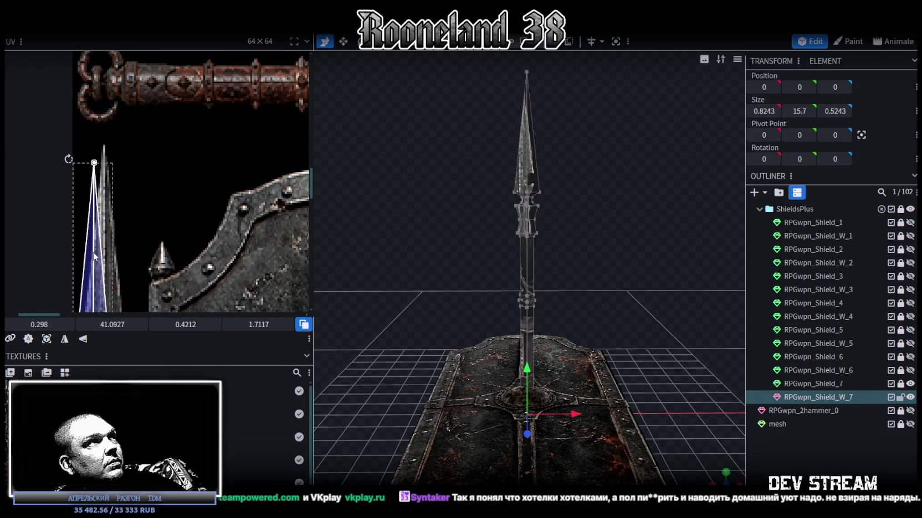
scroll(103, 254, "down", 2)
scroll(138, 221, "up", 2)
scroll(177, 205, "up", 2)
scroll(222, 191, "down", 2)
scroll(221, 191, "up", 1)
scroll(191, 196, "up", 2)
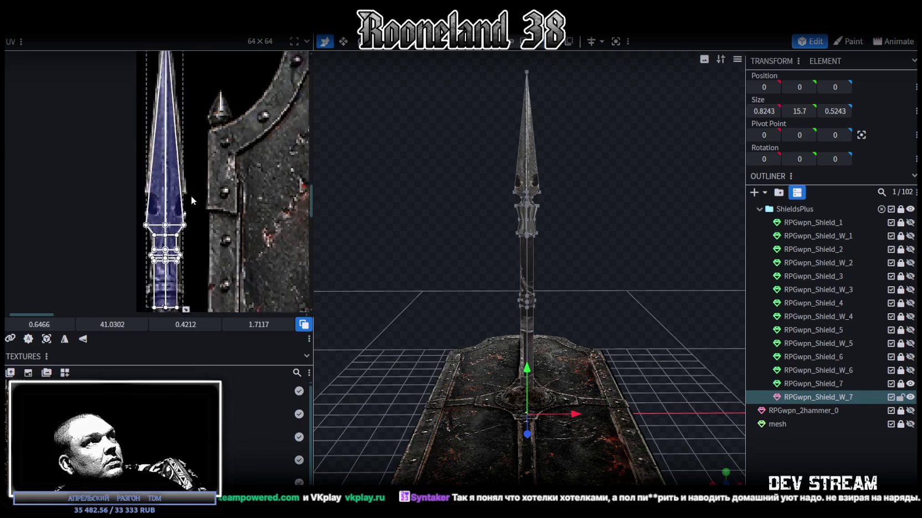
scroll(183, 194, "up", 1)
left_click_drag(176, 201, 173, 176)
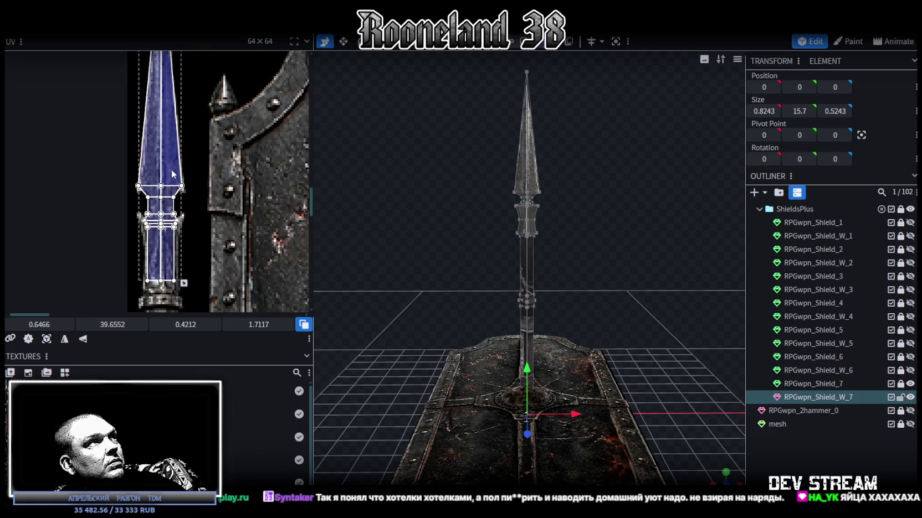
middle_click_drag(174, 176, 214, 281)
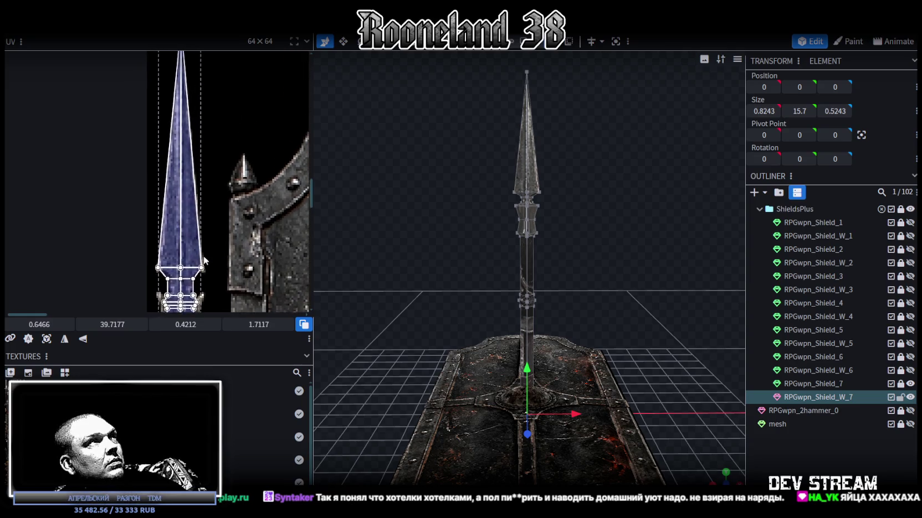
scroll(193, 131, "up", 2)
left_click(181, 98)
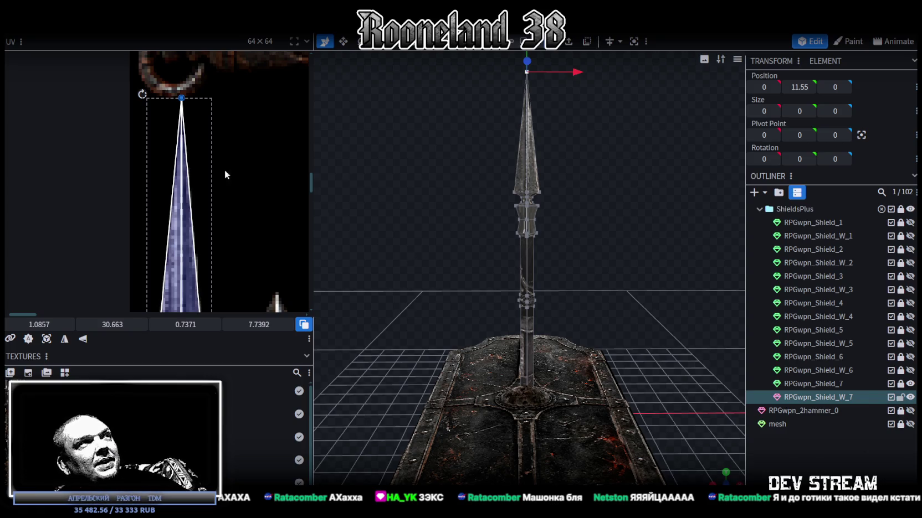
Drag the tip UV point onto the spearhead's point, giving Y 30.4755 and height 7.9267
left_click_drag(112, 324, 119, 325)
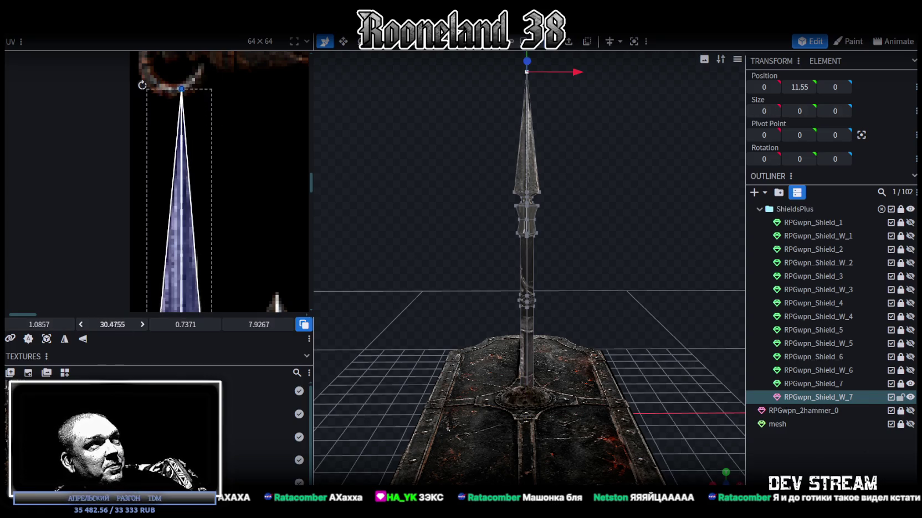
Widen the guard ring face's UV by pulling both corners out to the painted guard
scroll(208, 170, "down", 3)
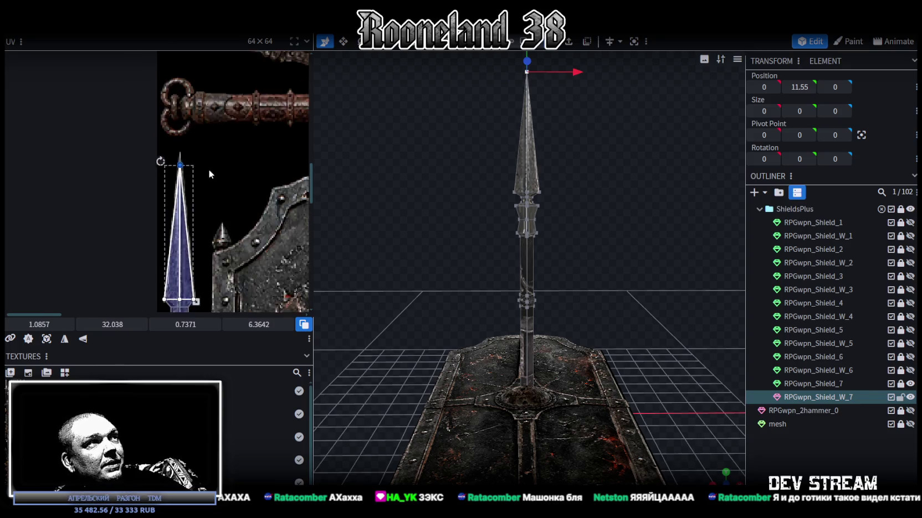
scroll(156, 172, "down", 2)
scroll(225, 205, "up", 2)
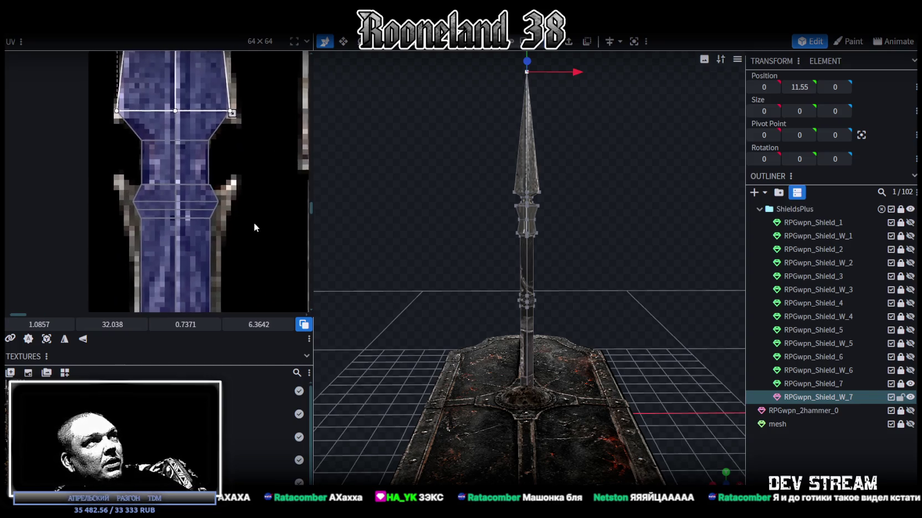
scroll(253, 223, "up", 1)
left_click_drag(123, 176, 242, 191)
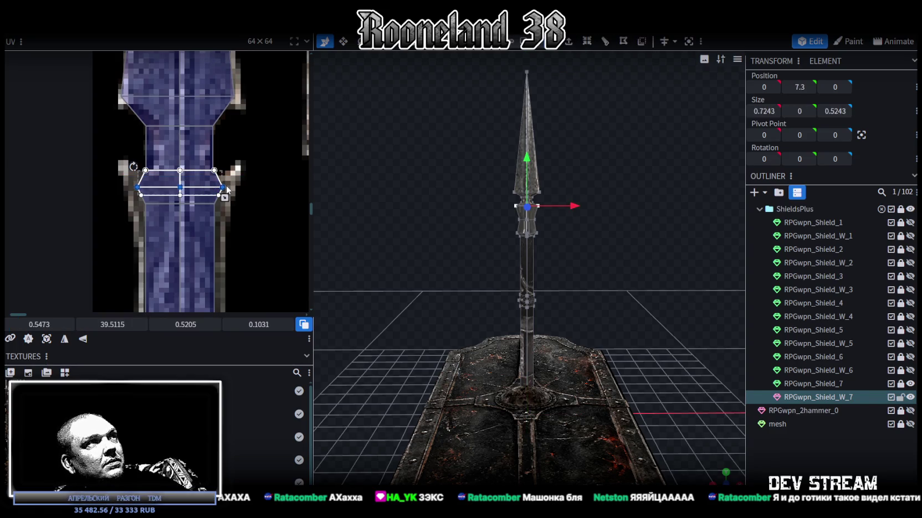
left_click(223, 188)
left_click_drag(223, 187, 237, 188)
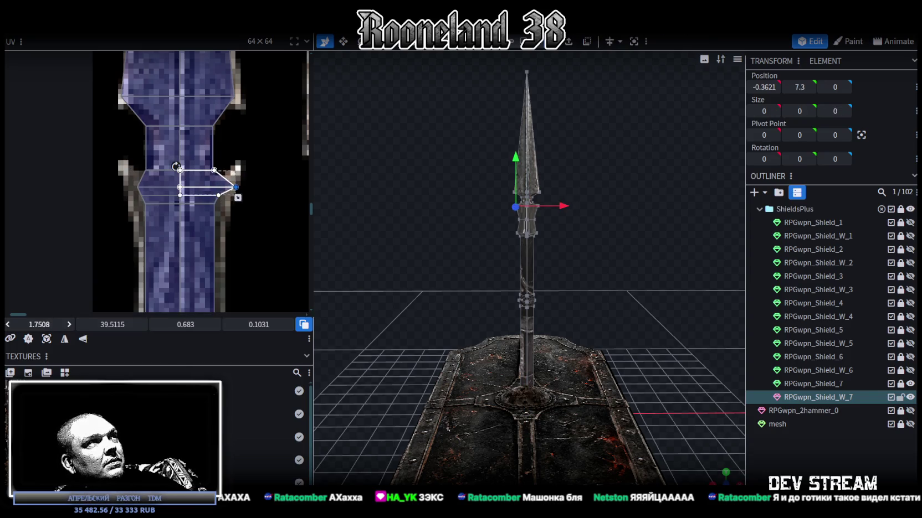
left_click(133, 187)
left_click_drag(134, 187, 125, 187)
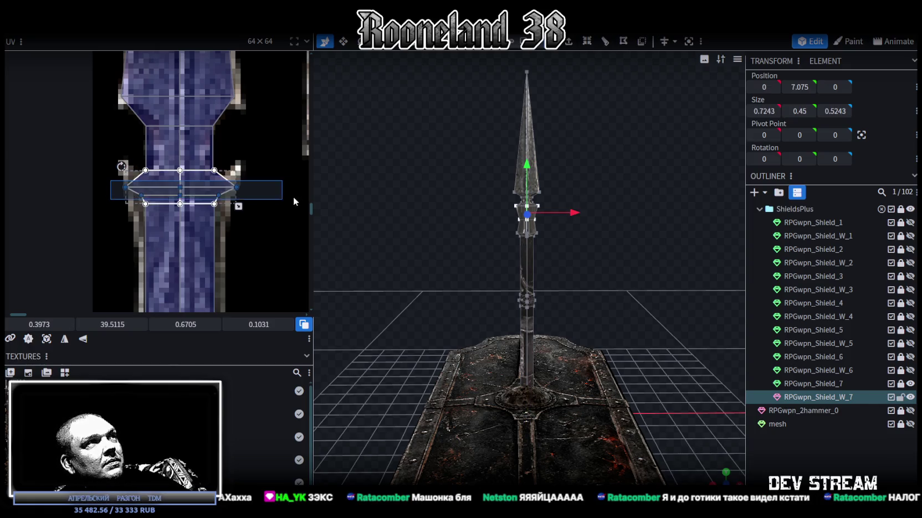
Raise the top edge of the blade face's UV on the texture
left_click(187, 256)
scroll(200, 266, "down", 2)
scroll(206, 266, "down", 3)
scroll(202, 232, "down", 2)
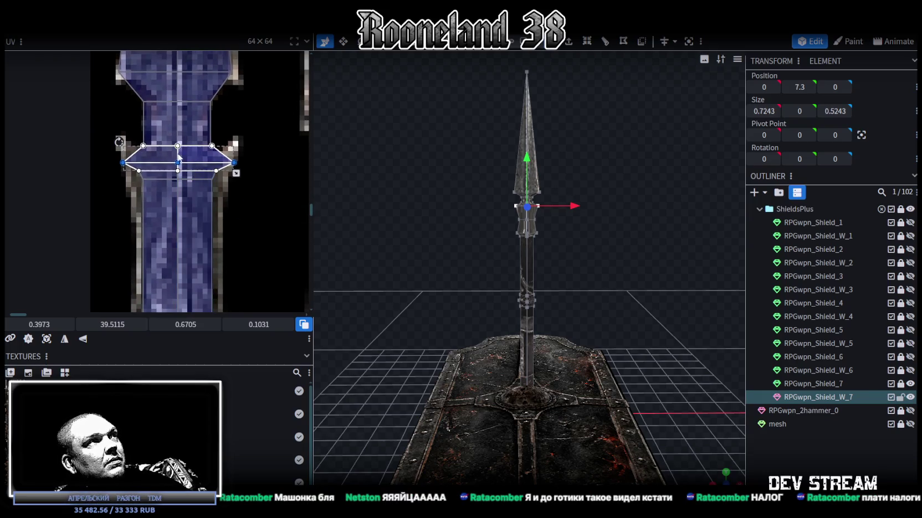
left_click_drag(112, 324, 106, 324)
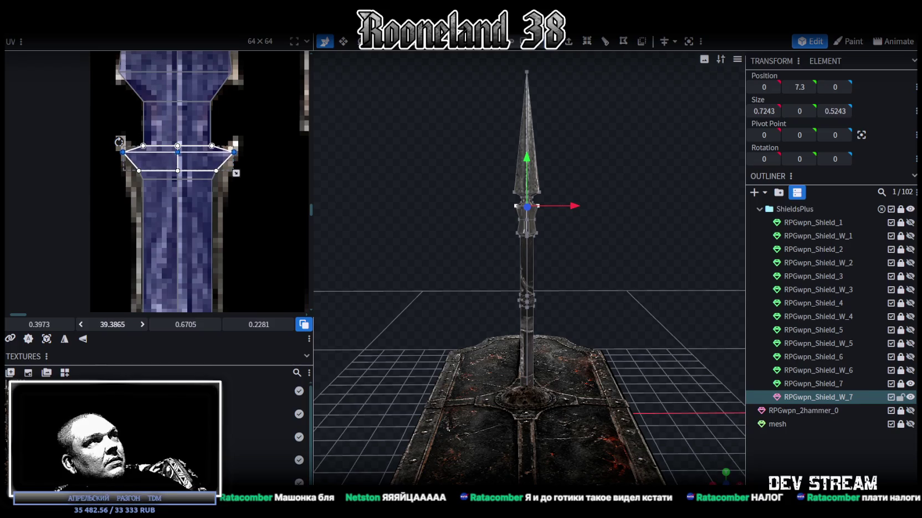
scroll(608, 265, "up", 2)
scroll(570, 363, "up", 2)
scroll(544, 340, "up", 2)
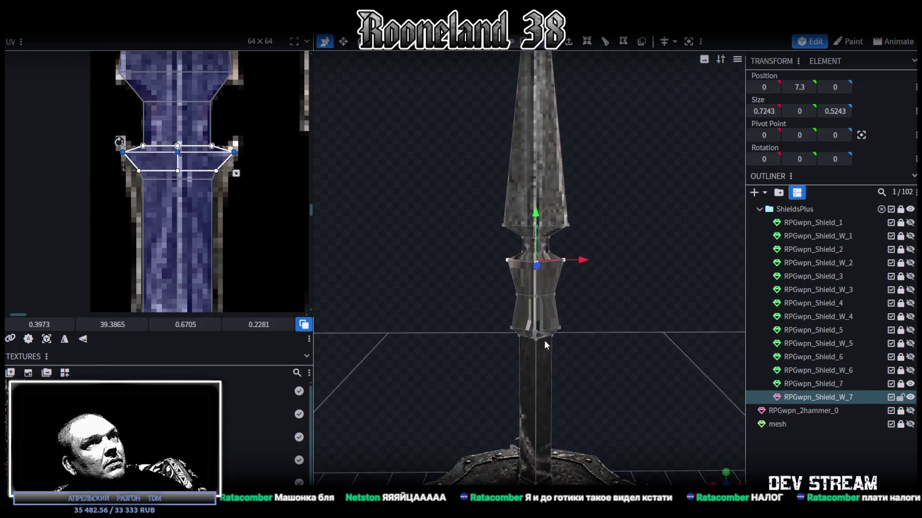
scroll(542, 336, "up", 2)
scroll(542, 335, "up", 1)
Stretch the collar face's UV down and move its top edge onto the painted band
left_click_drag(130, 128, 221, 154)
scroll(210, 214, "down", 1)
scroll(198, 173, "down", 2)
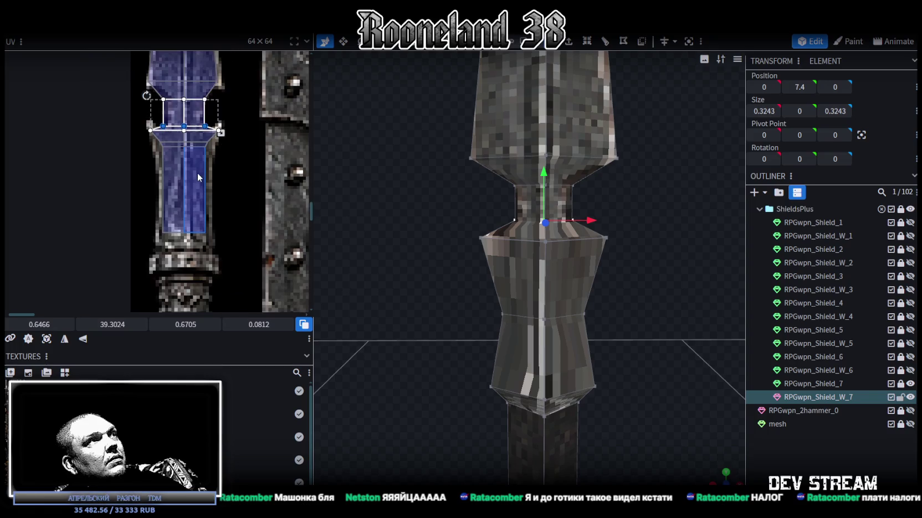
middle_click_drag(214, 198, 213, 173)
scroll(220, 181, "down", 2)
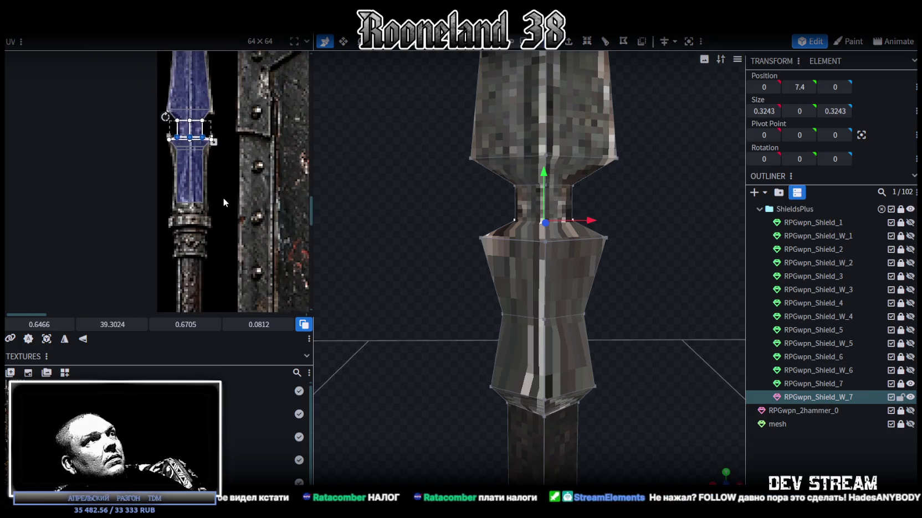
scroll(188, 166, "up", 2)
left_click(179, 151)
left_click(180, 152)
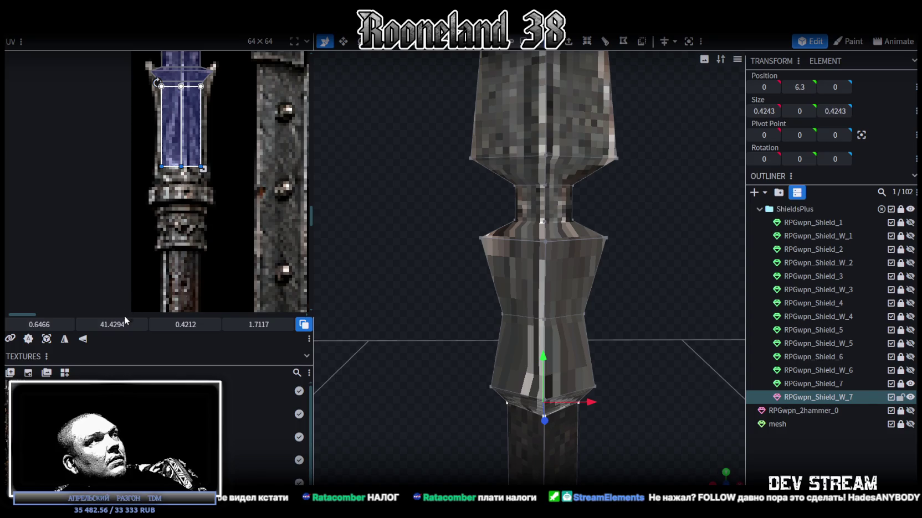
left_click_drag(203, 168, 203, 246)
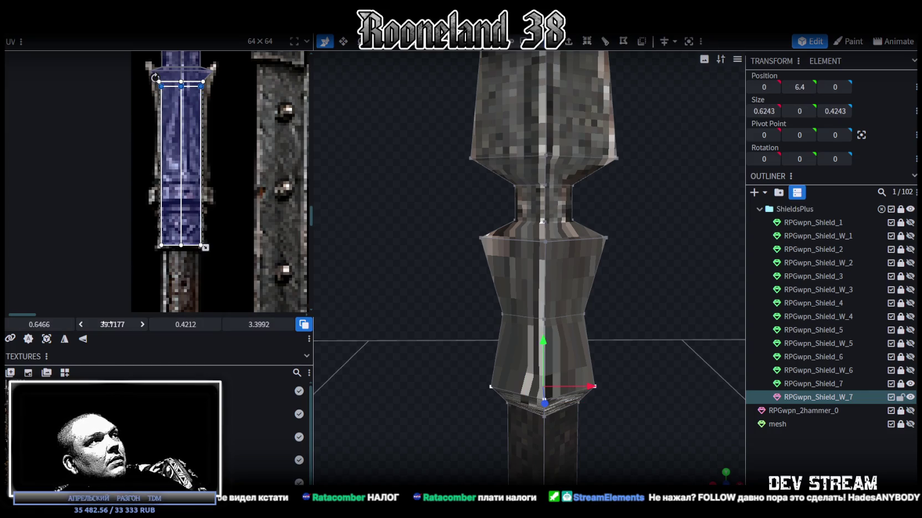
left_click_drag(181, 83, 181, 200)
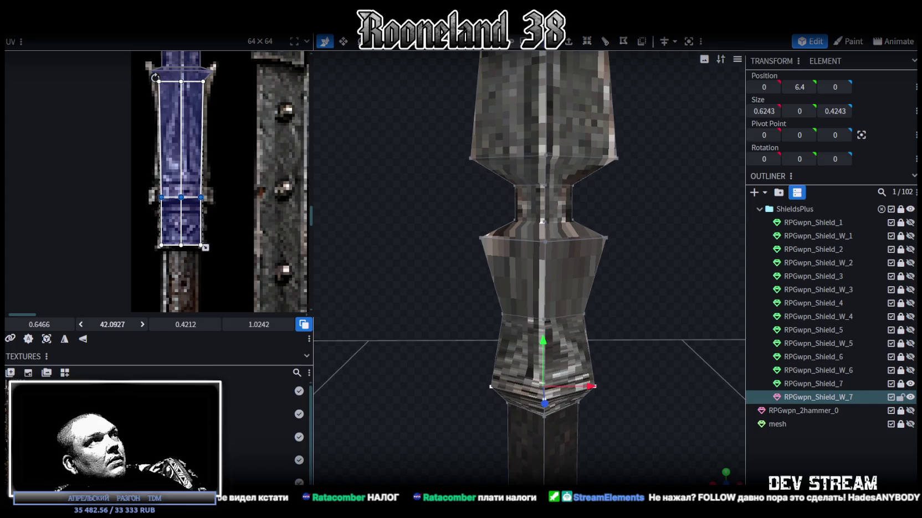
Box-select the collar's bottom vertex ring in the viewport
left_click(151, 208)
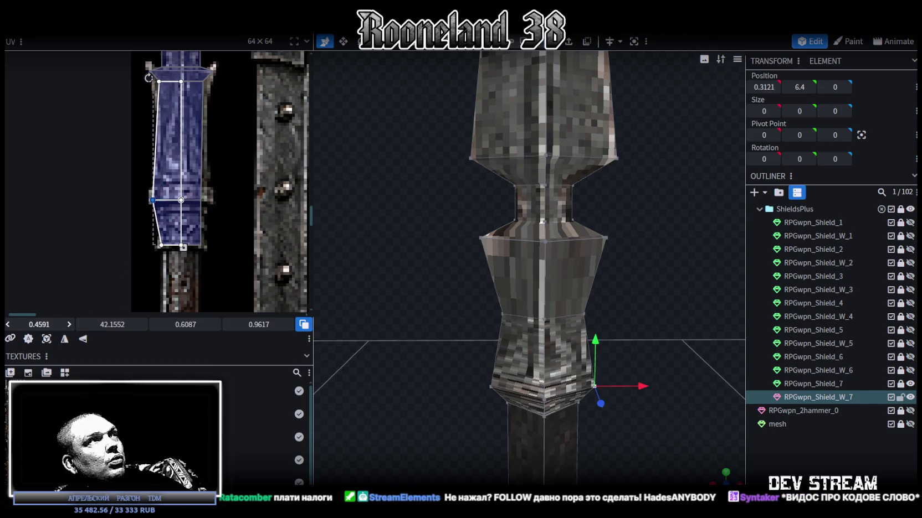
mouse_move(226, 210)
left_mouse_down()
mouse_move(203, 190)
mouse_move(209, 200)
left_mouse_up()
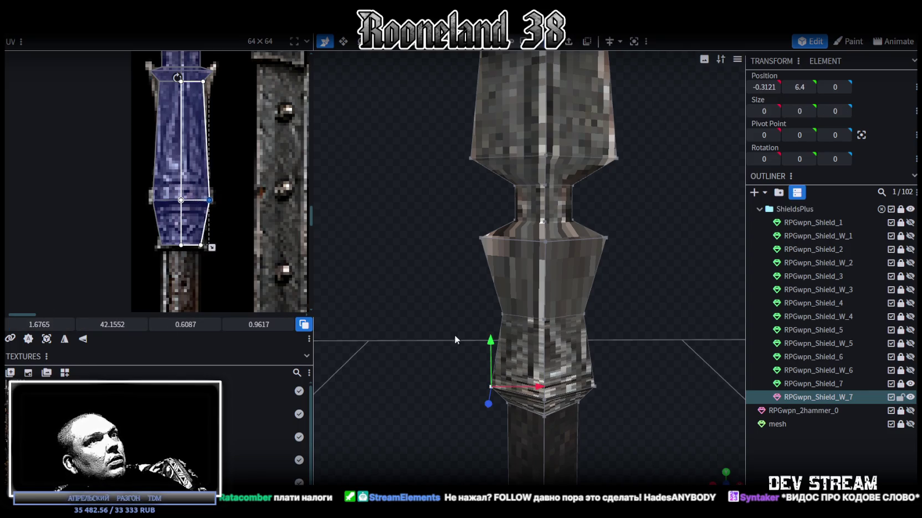
mouse_move(621, 317)
left_mouse_down()
mouse_move(621, 305)
mouse_move(403, 230)
mouse_move(401, 265)
left_mouse_up()
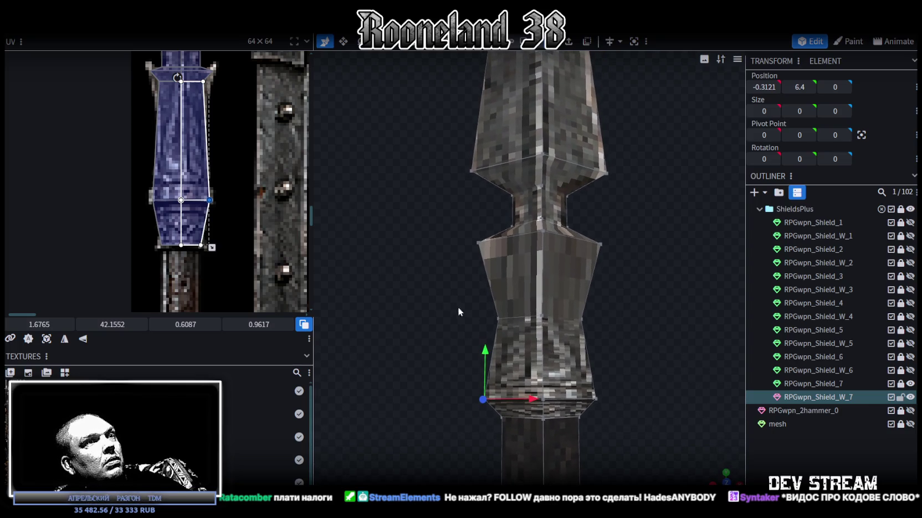
left_click_drag(627, 375, 623, 363)
mouse_move(420, 353)
left_mouse_down()
mouse_move(667, 402)
mouse_move(521, 428)
mouse_move(578, 428)
left_mouse_up()
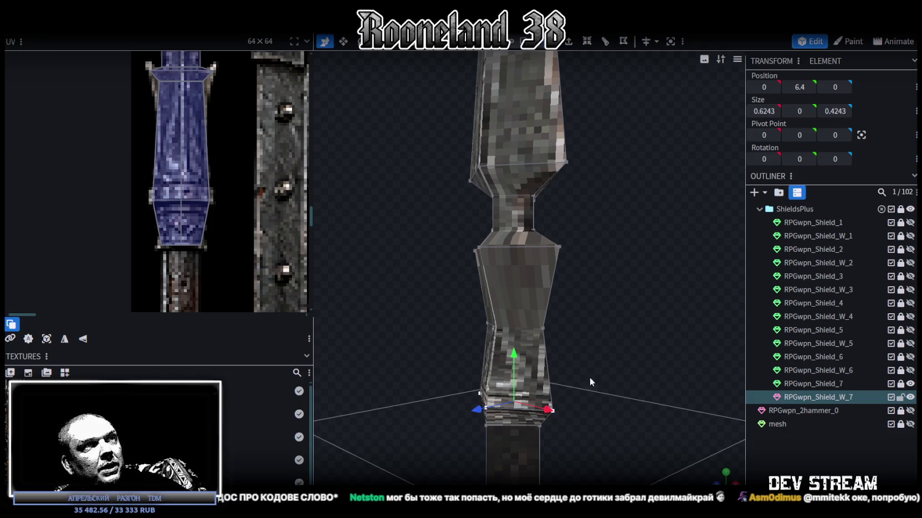
Widen the collar's bottom vertex ring along its depth and raise it slightly up the shaft
scroll(590, 382, "up", 2)
scroll(573, 373, "up", 1)
scroll(526, 360, "up", 2)
scroll(466, 354, "up", 2)
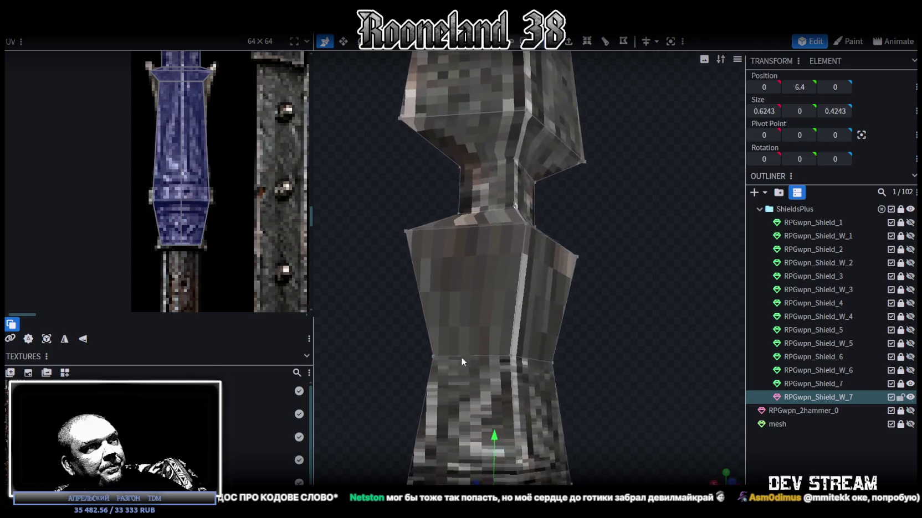
key("KP_1")
mouse_move(423, 385)
left_mouse_down()
mouse_move(622, 418)
mouse_move(515, 430)
left_mouse_up()
key("v")
left_click_drag(636, 452, 720, 402)
key("v")
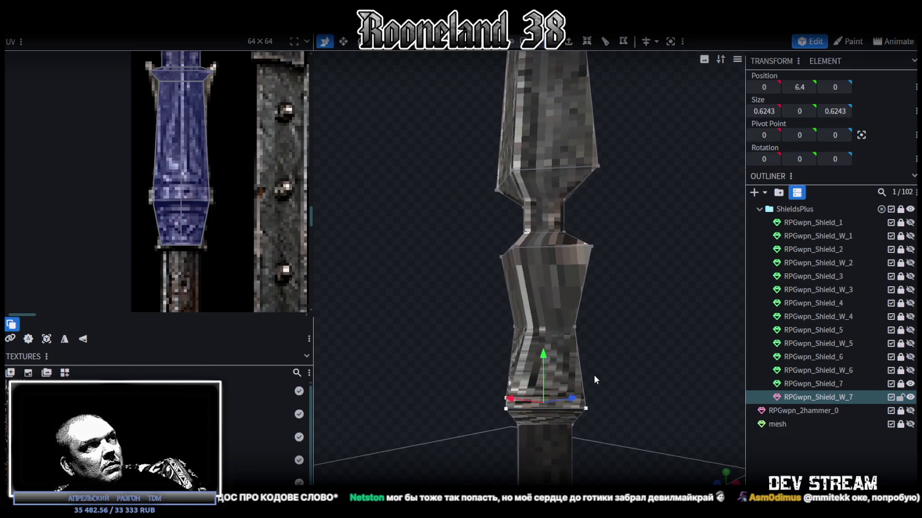
left_click_drag(542, 355, 542, 306)
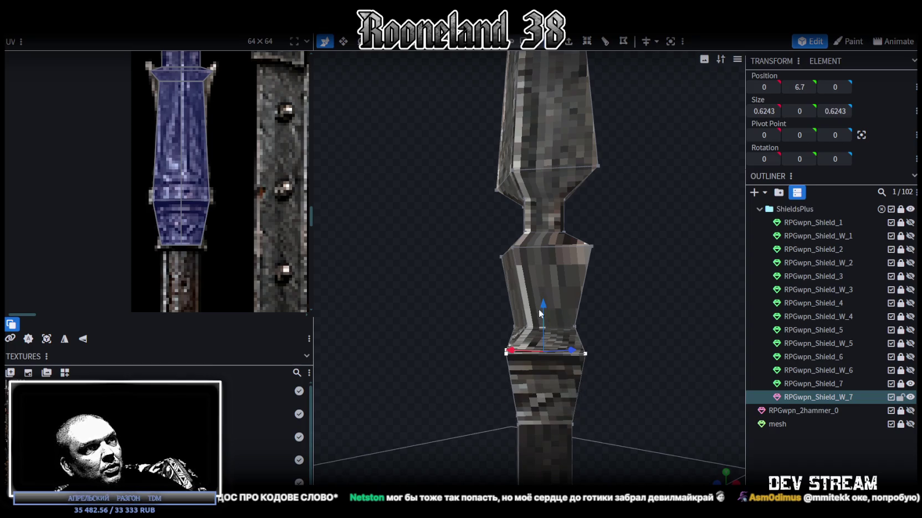
Lift the selected vertex ring 0.3 units up
mouse_move(461, 417)
left_mouse_down()
mouse_move(455, 403)
mouse_move(408, 420)
mouse_move(589, 367)
mouse_move(422, 325)
mouse_move(608, 359)
left_mouse_up()
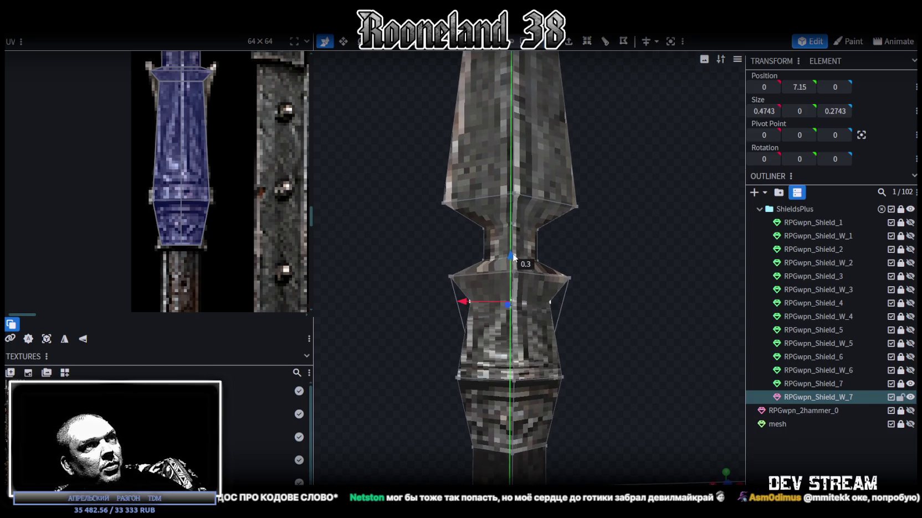
left_click_drag(510, 313, 521, 258)
scroll(599, 332, "down", 1)
scroll(608, 324, "down", 3)
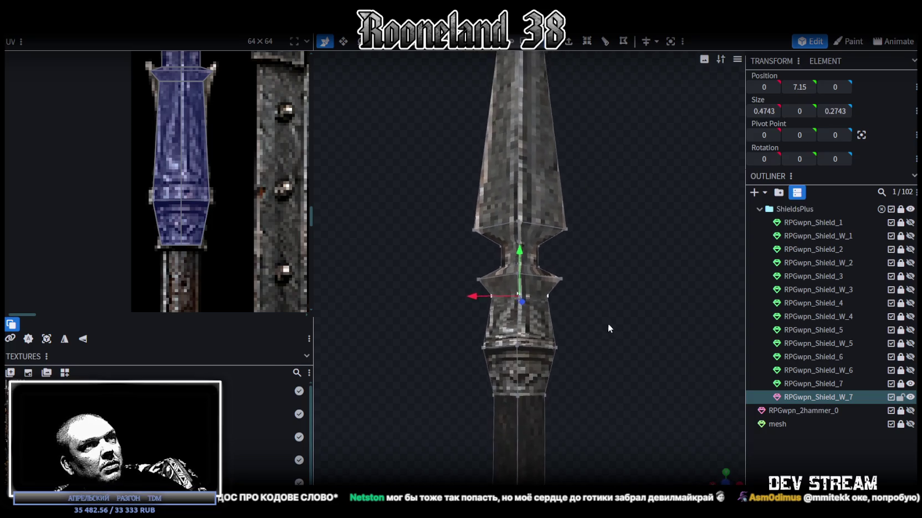
scroll(610, 324, "down", 1)
scroll(593, 367, "down", 1)
scroll(594, 367, "up", 2)
scroll(583, 328, "up", 2)
Lower the middle vertex ring along the shaft to Y 6
left_click_drag(457, 306, 628, 220)
left_click_drag(604, 293, 598, 260)
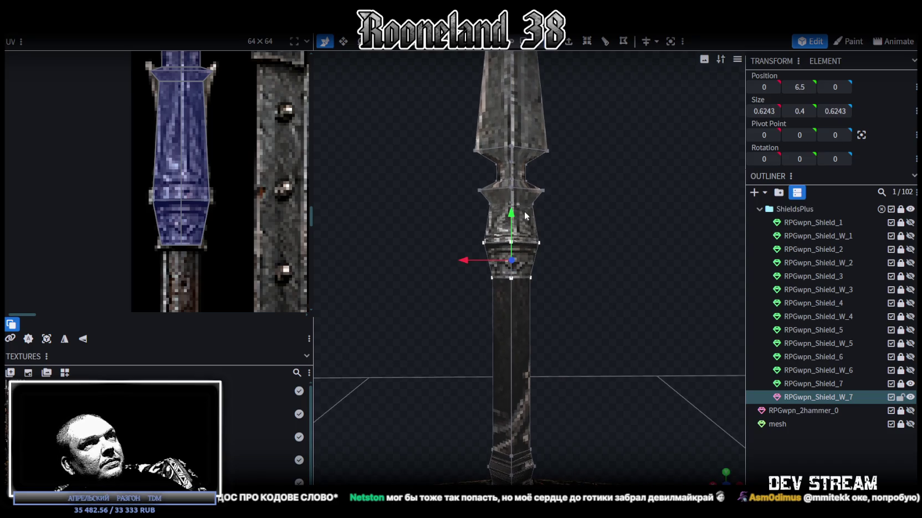
left_click_drag(511, 219, 514, 254)
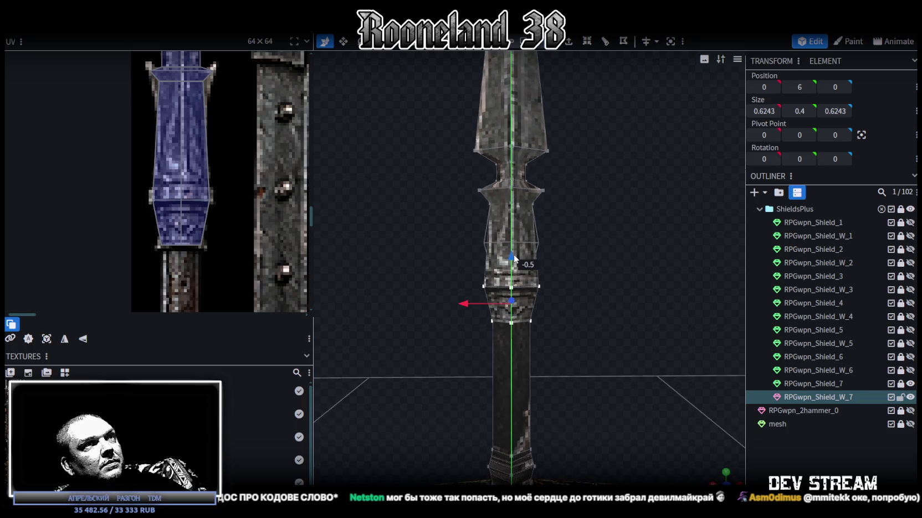
left_click_drag(558, 313, 548, 299)
scroll(190, 146, "up", 2)
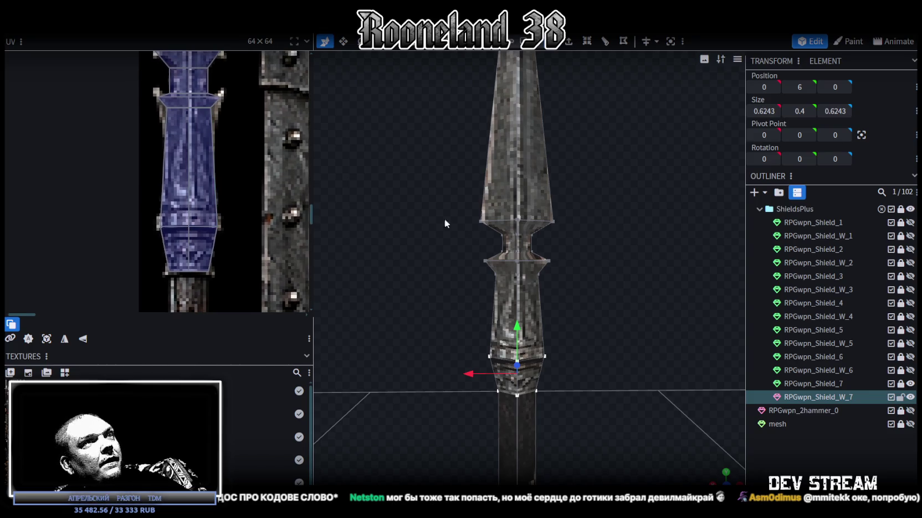
scroll(573, 273, "up", 3)
scroll(572, 273, "up", 2)
Raise the neck vertex ring slightly and lower the ring near the collar
left_click_drag(431, 258, 612, 238)
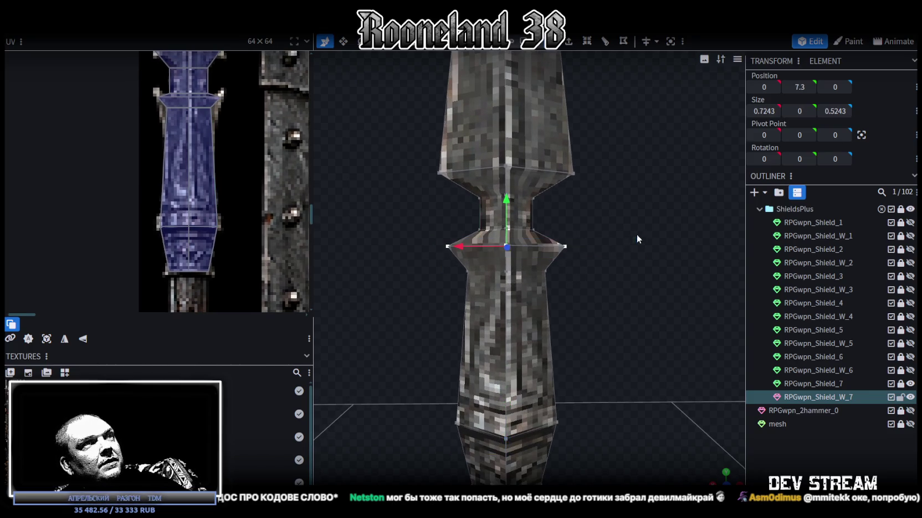
key("s")
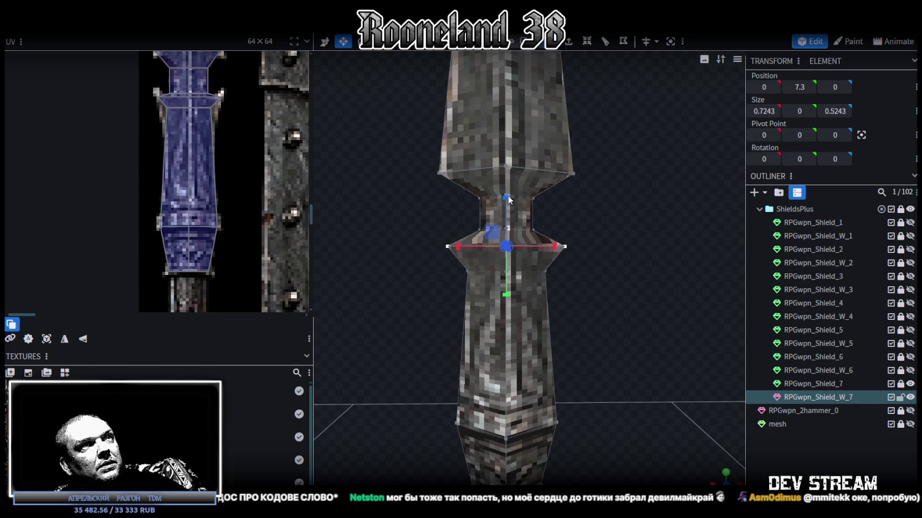
key("v")
mouse_move(506, 203)
left_mouse_down()
mouse_move(510, 196)
mouse_move(503, 401)
left_mouse_up()
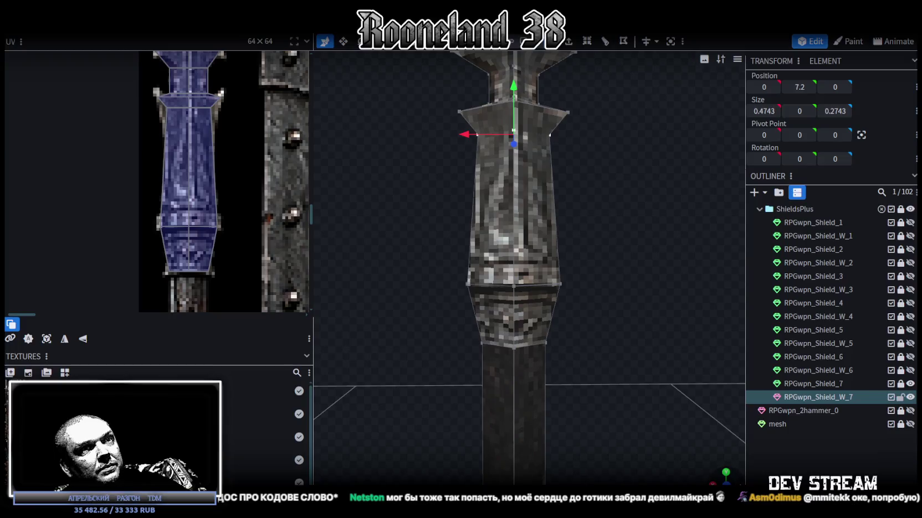
left_click_drag(447, 394, 603, 331)
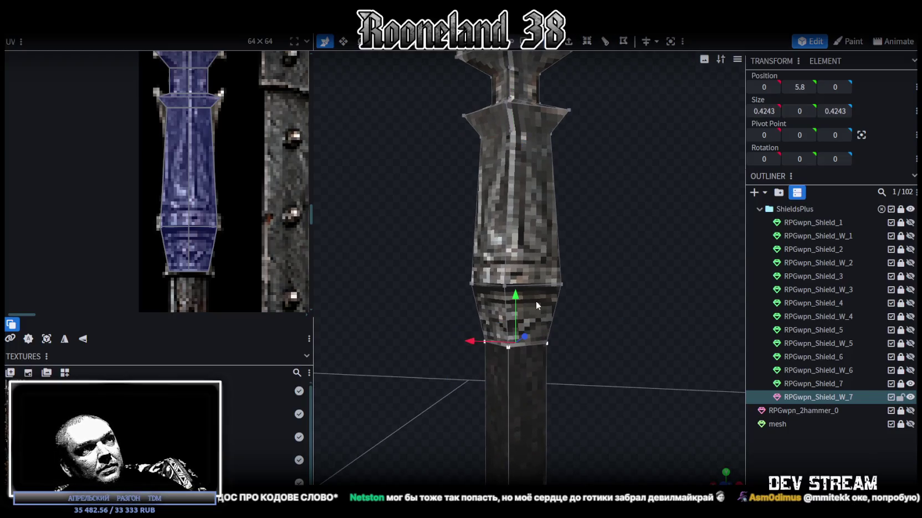
left_click_drag(516, 299, 525, 315)
Flatten the shaft collar ring to half height: 0.5243 × 0.2 × 0.5243 at Y 4.1
scroll(597, 342, "down", 3)
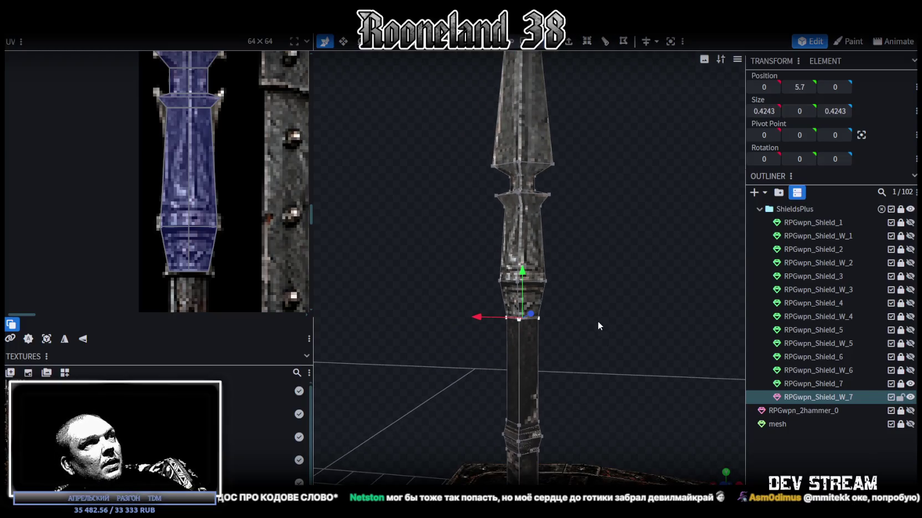
left_click_drag(597, 321, 636, 300)
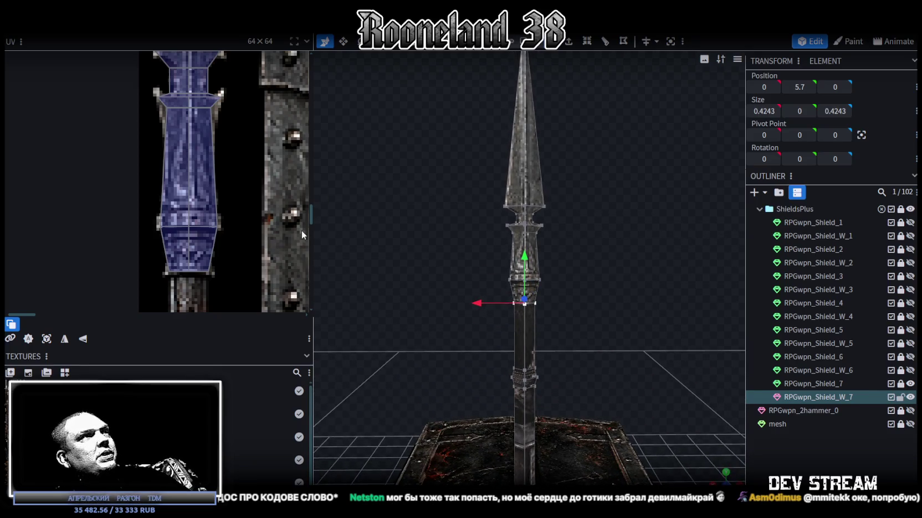
scroll(283, 233, "down", 2)
scroll(261, 233, "down", 2)
mouse_move(654, 310)
left_mouse_down()
mouse_move(621, 275)
mouse_move(576, 256)
left_mouse_up()
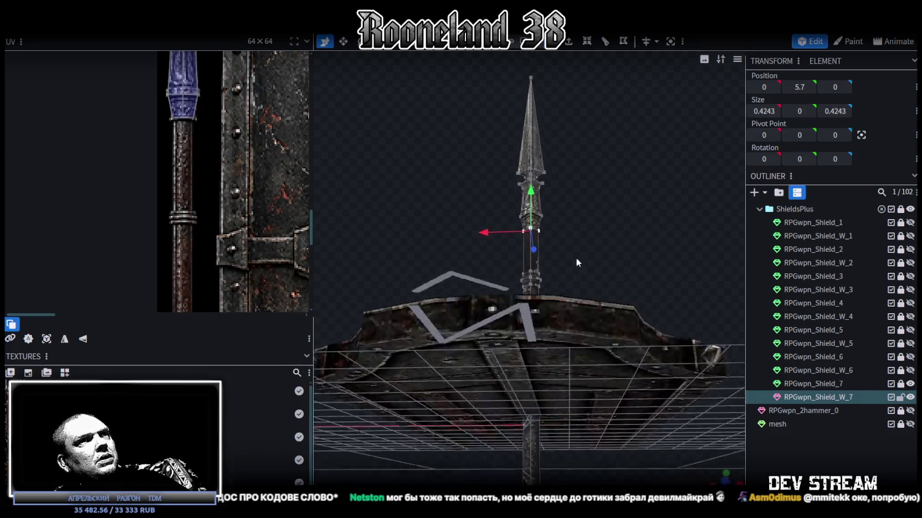
key("KP_1")
left_click_drag(464, 226, 601, 311)
key("v")
left_click_drag(533, 239, 534, 254)
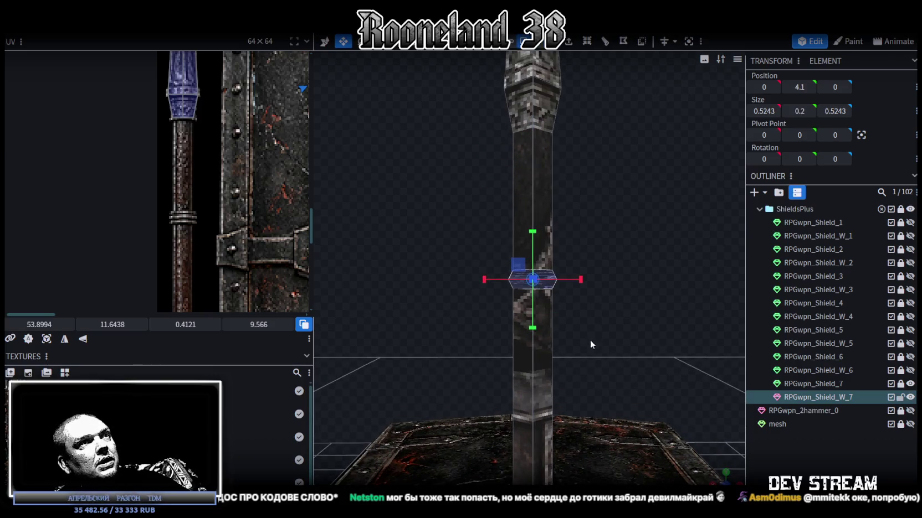
key("KP_1")
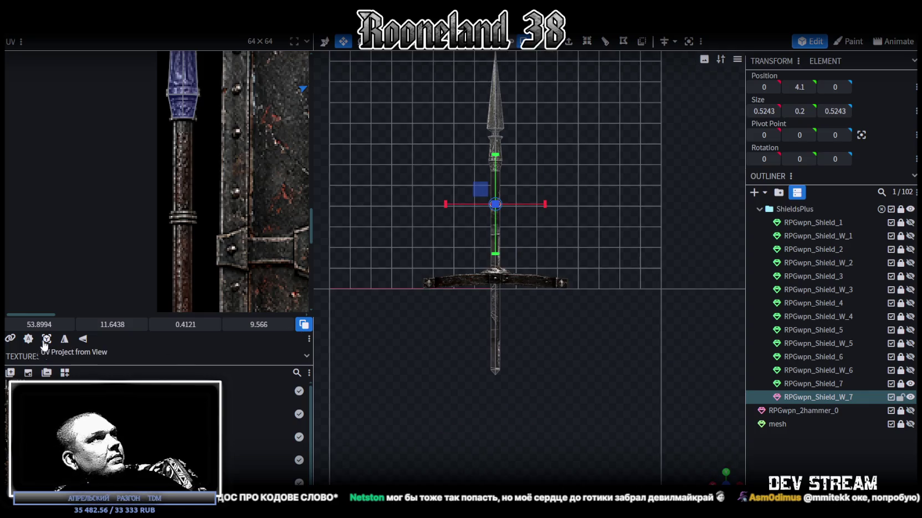
Move the collar's UV box onto the shaft texture
scroll(134, 199, "down", 4)
scroll(167, 188, "down", 2)
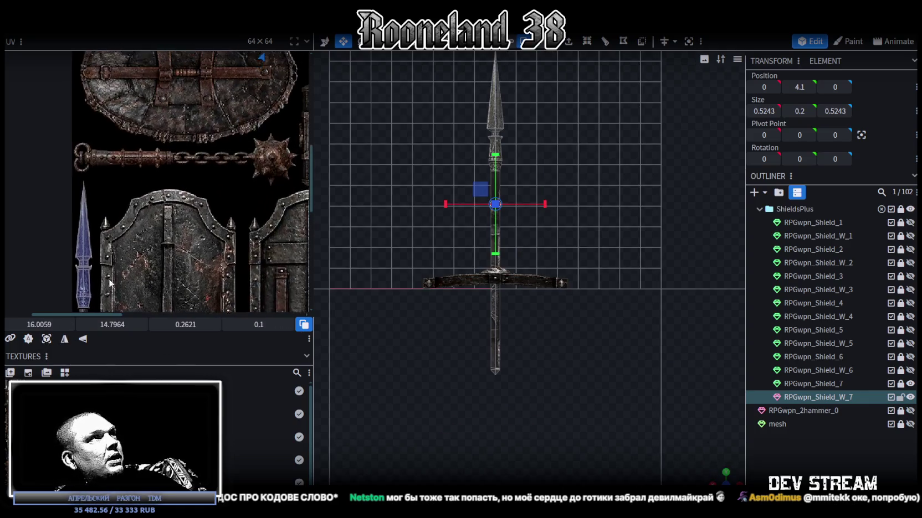
mouse_move(199, 115)
left_mouse_down()
mouse_move(207, 117)
mouse_move(98, 280)
left_mouse_up()
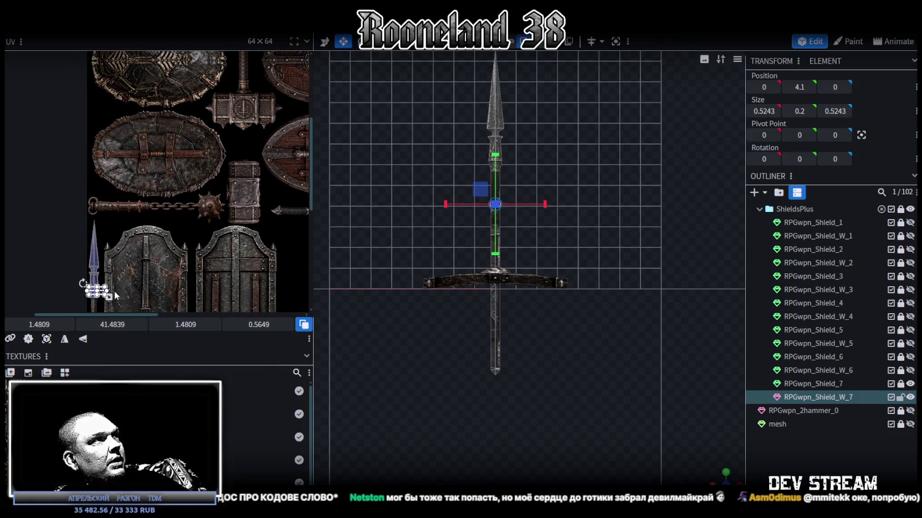
scroll(99, 280, "up", 2)
scroll(166, 183, "up", 2)
left_click(171, 260)
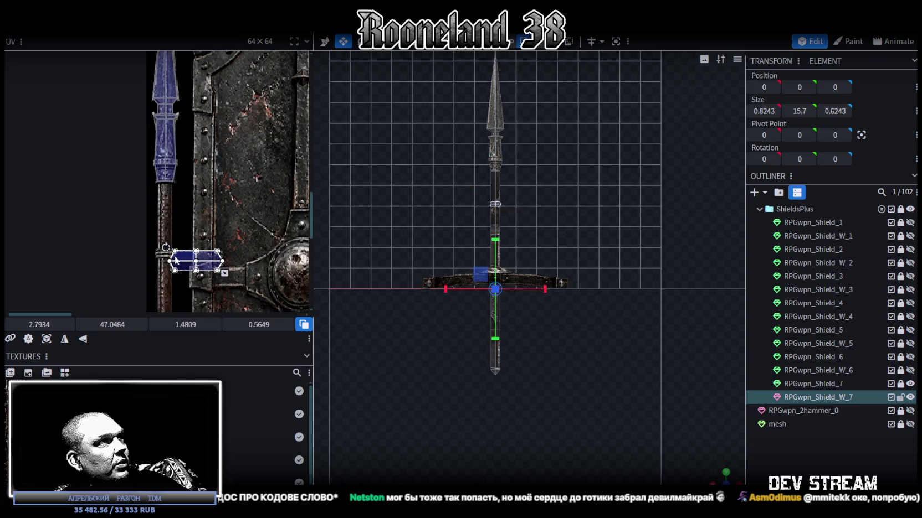
scroll(169, 258, "up", 2)
scroll(165, 255, "up", 1)
left_click_drag(165, 255, 146, 247)
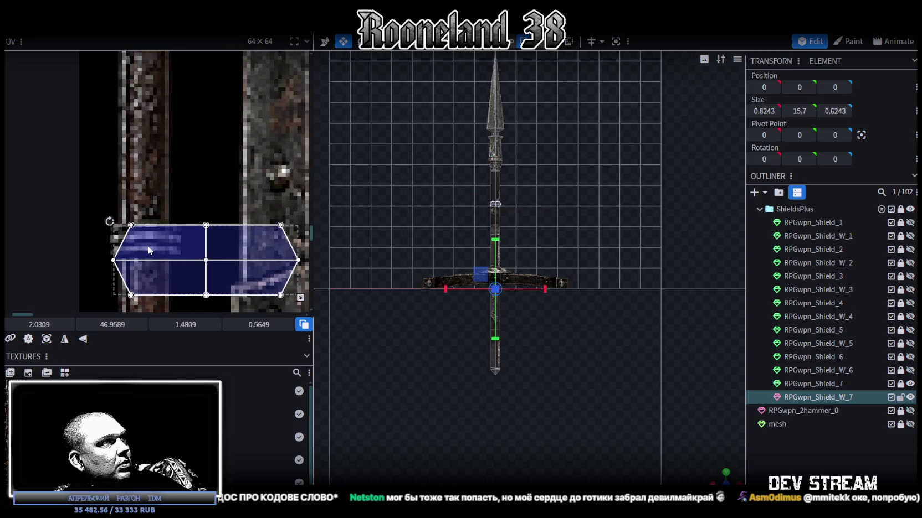
Shrink the UV band to the shaft's width: 0.5528 × 0.2317 at X 1.059, Y 46.9589
middle_click_drag(175, 260, 162, 233)
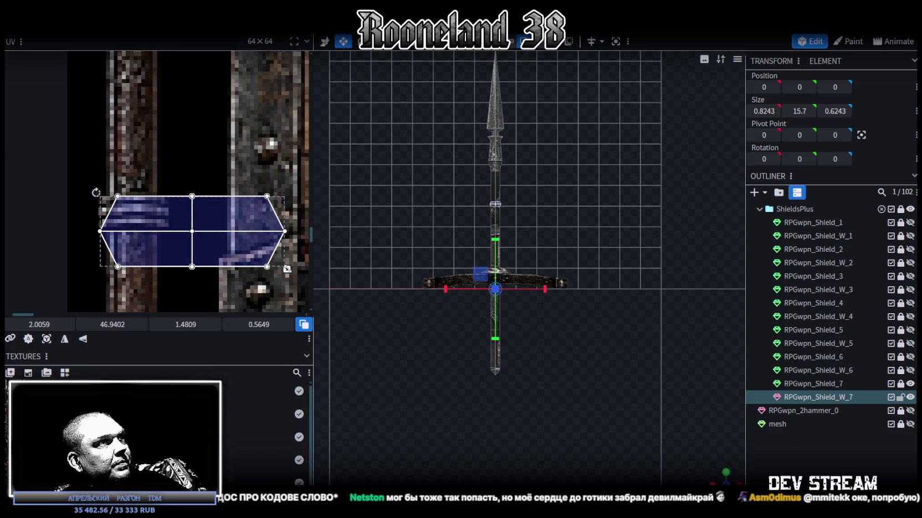
left_click_drag(287, 270, 182, 238)
scroll(133, 200, "up", 2)
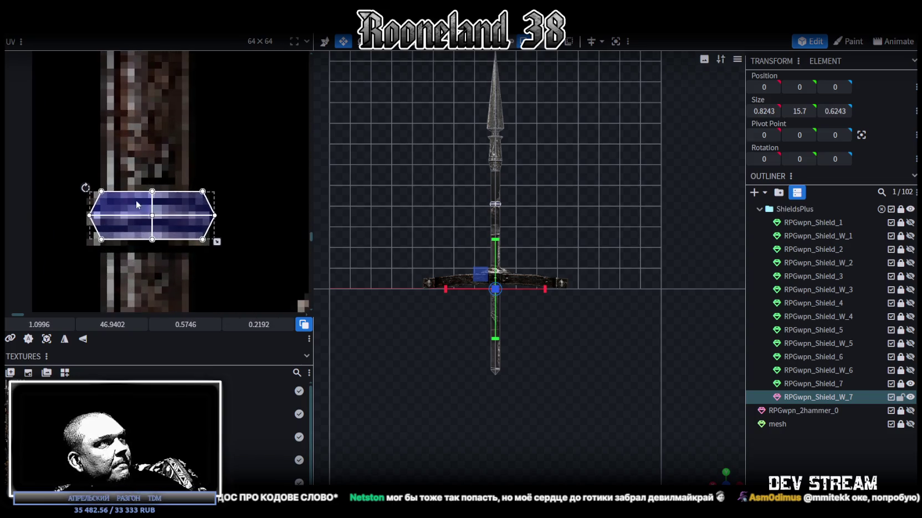
left_click_drag(163, 202, 156, 207)
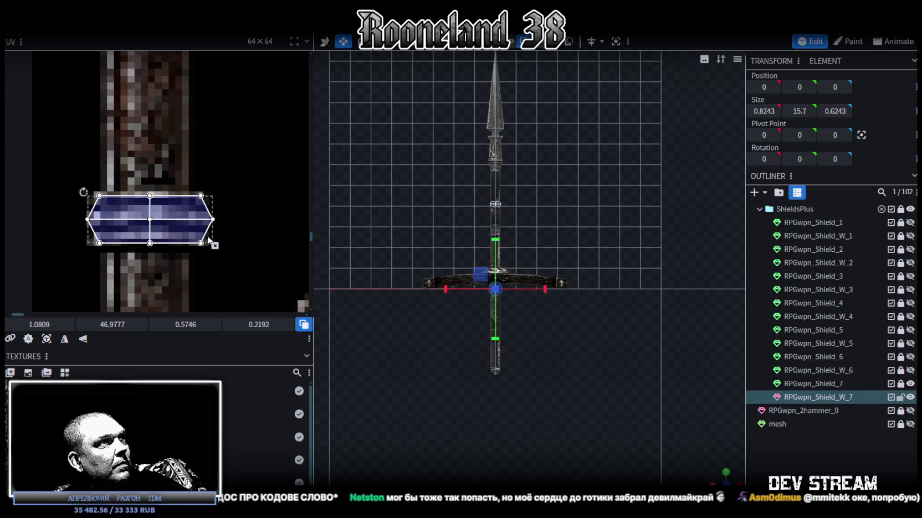
left_click_drag(217, 246, 211, 246)
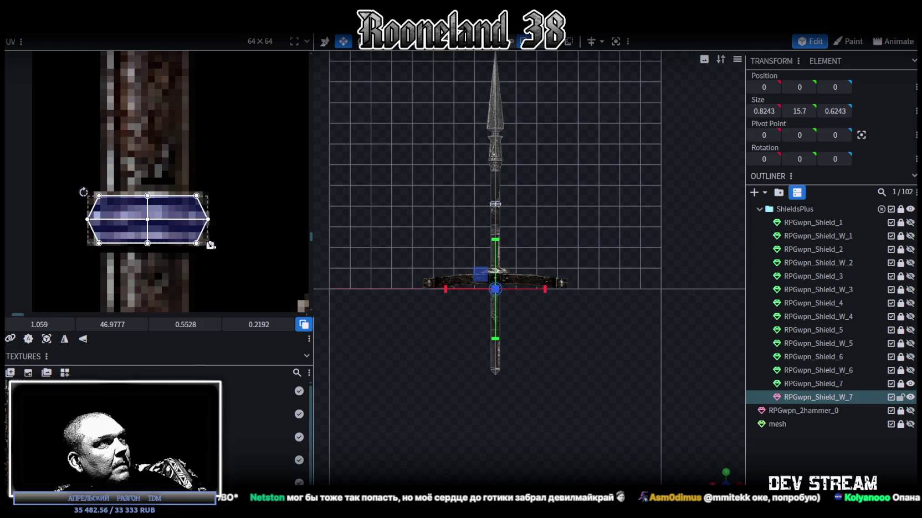
left_click_drag(127, 214, 127, 211)
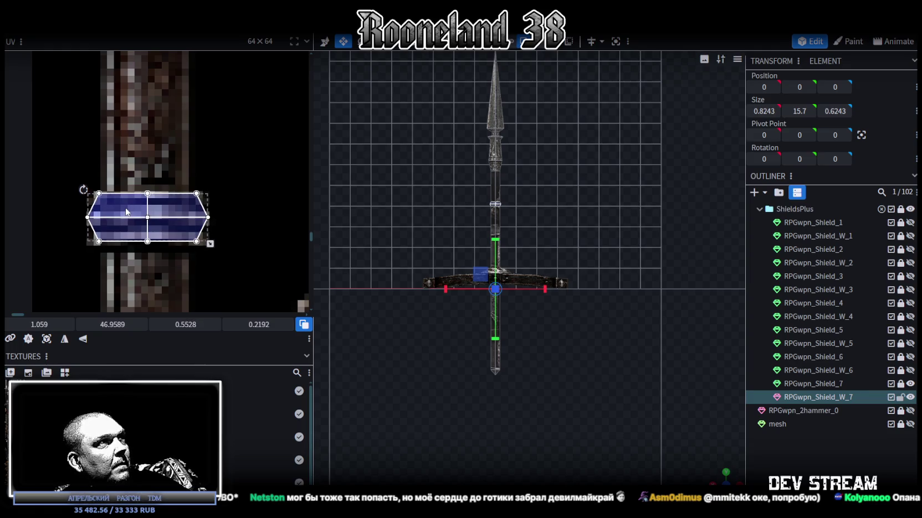
left_click_drag(210, 245, 210, 248)
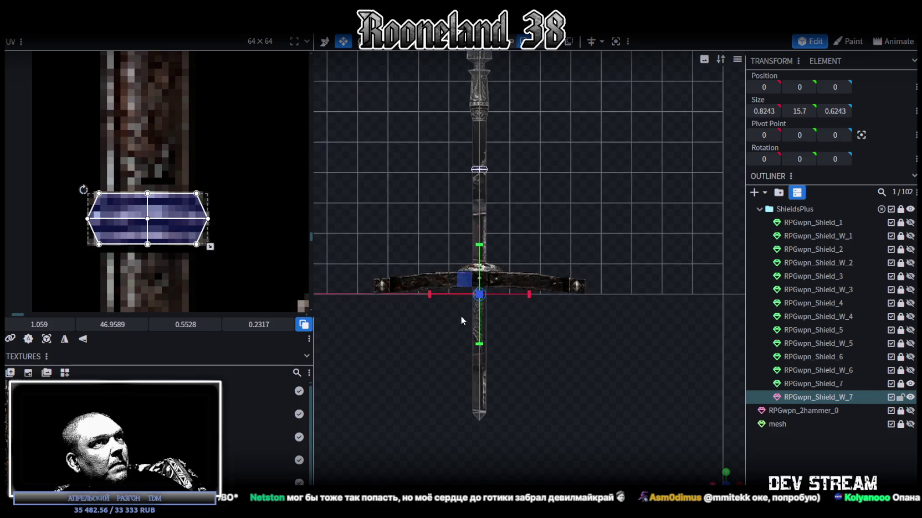
Re-project the long spear shaft's UVs from the current front view
scroll(207, 230, "down", 4)
scroll(171, 215, "down", 6)
scroll(252, 239, "down", 3)
scroll(200, 260, "up", 3)
scroll(228, 199, "up", 2)
scroll(503, 257, "down", 1)
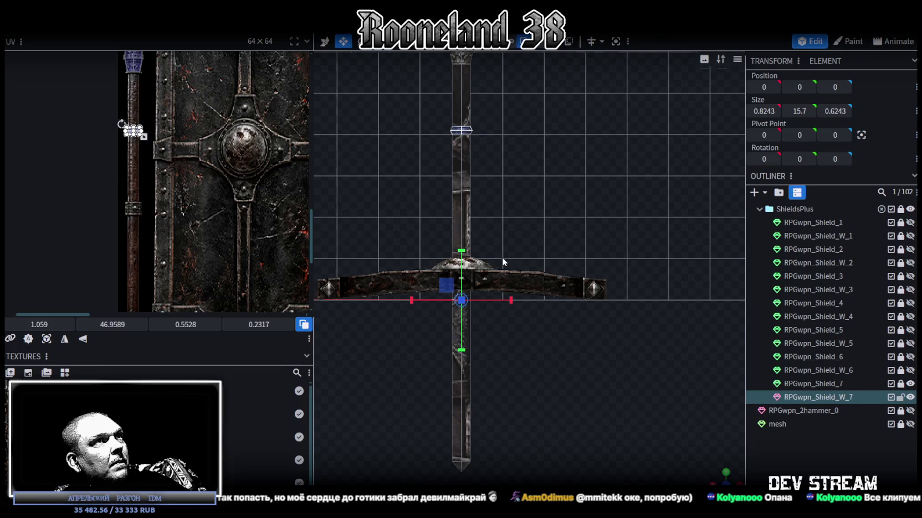
scroll(503, 257, "down", 1)
left_click(486, 397)
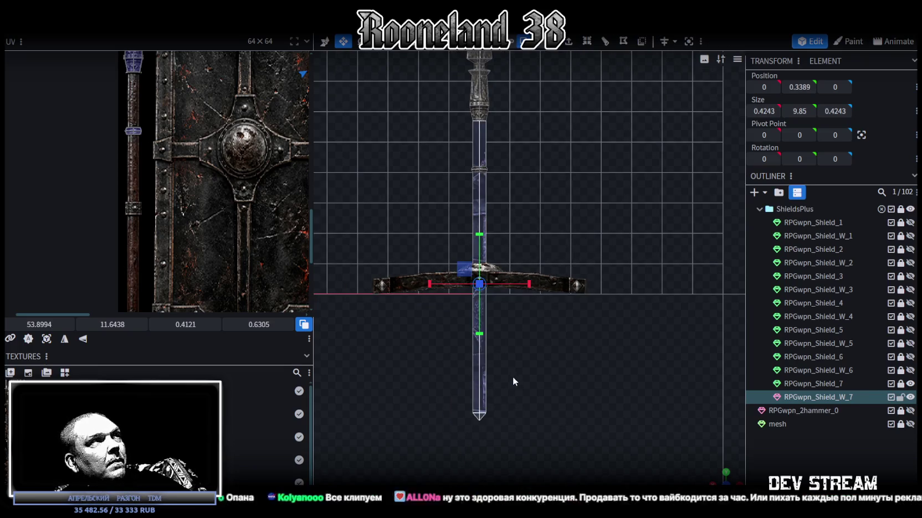
scroll(185, 255, "down", 2)
scroll(168, 219, "up", 2)
scroll(174, 239, "up", 2)
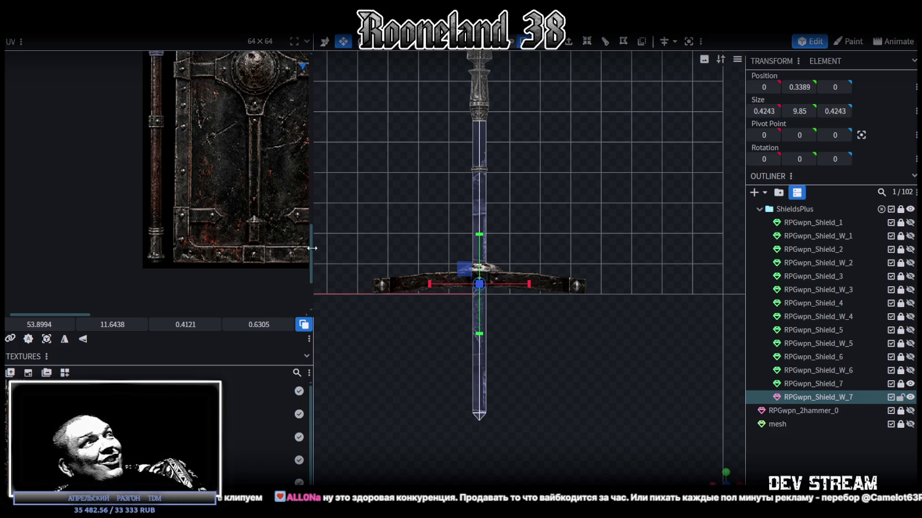
scroll(551, 323, "down", 2)
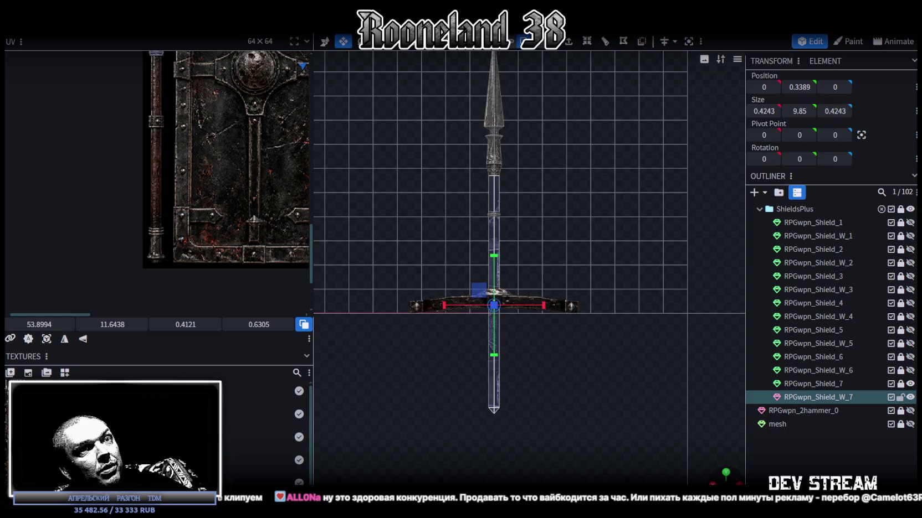
scroll(526, 389, "down", 3)
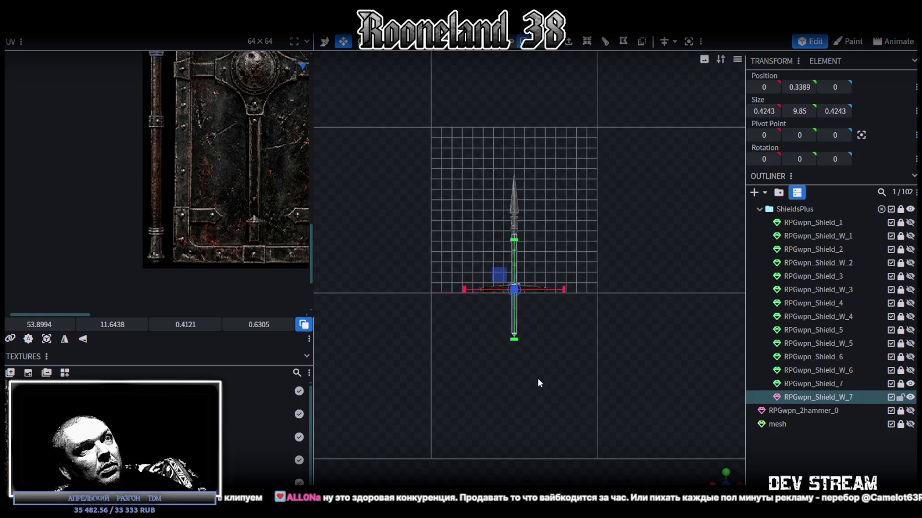
left_click(46, 339)
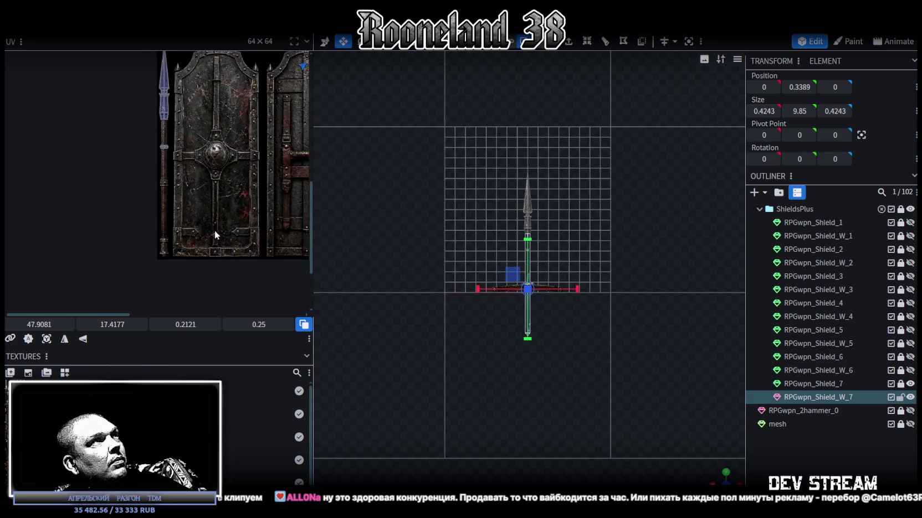
Move the shaft's UVs onto the spear texture at X 16.4081, Y 54.5177
scroll(215, 231, "down", 2)
scroll(219, 247, "down", 2)
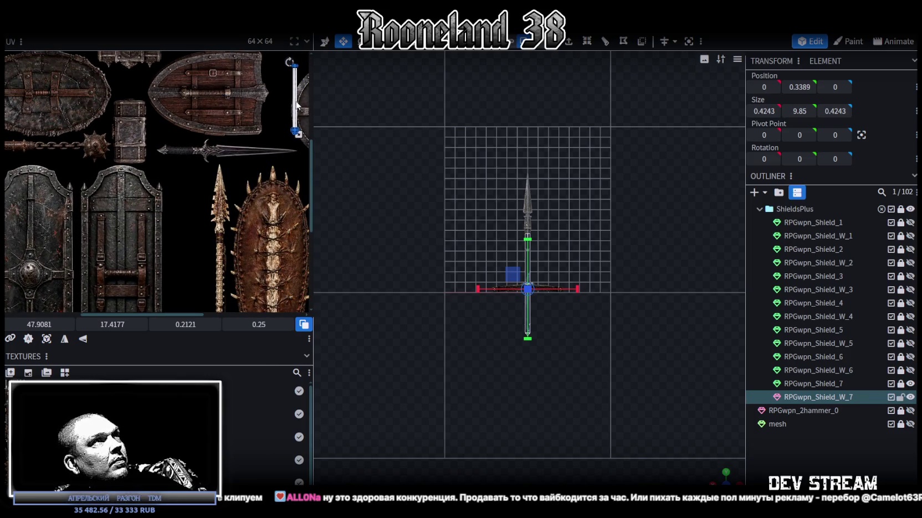
left_click_drag(297, 105, 83, 249)
scroll(225, 208, "up", 2)
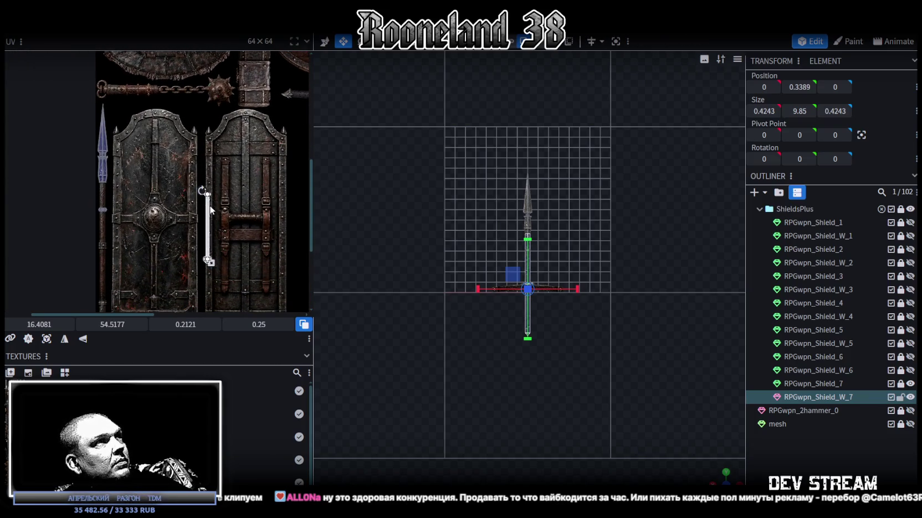
Place the spear shaft and upper tapered UV faces onto the spear texture
left_click_drag(210, 207, 112, 206)
scroll(117, 199, "up", 3)
left_click_drag(216, 205, 141, 205)
scroll(129, 151, "up", 3)
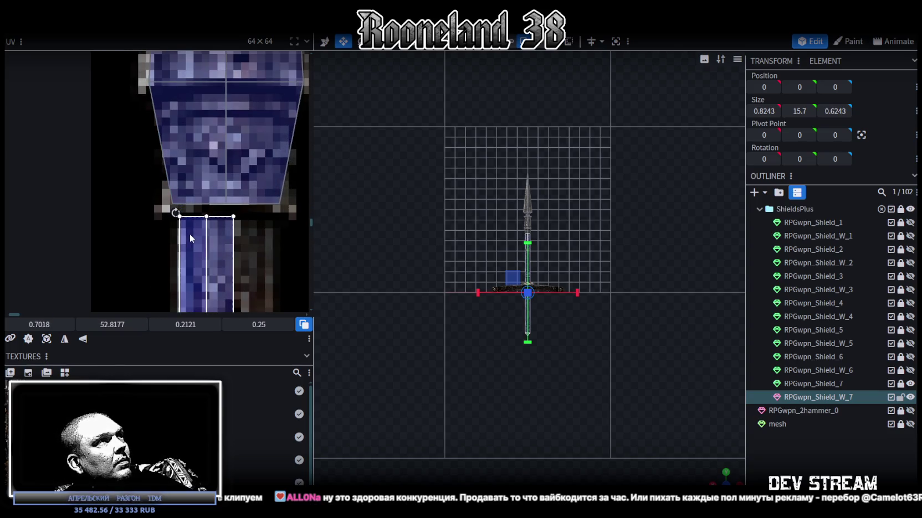
left_click_drag(189, 234, 186, 233)
mouse_move(158, 184)
left_mouse_down()
mouse_move(272, 204)
mouse_move(281, 213)
left_mouse_up()
left_click_drag(96, 318, 101, 309)
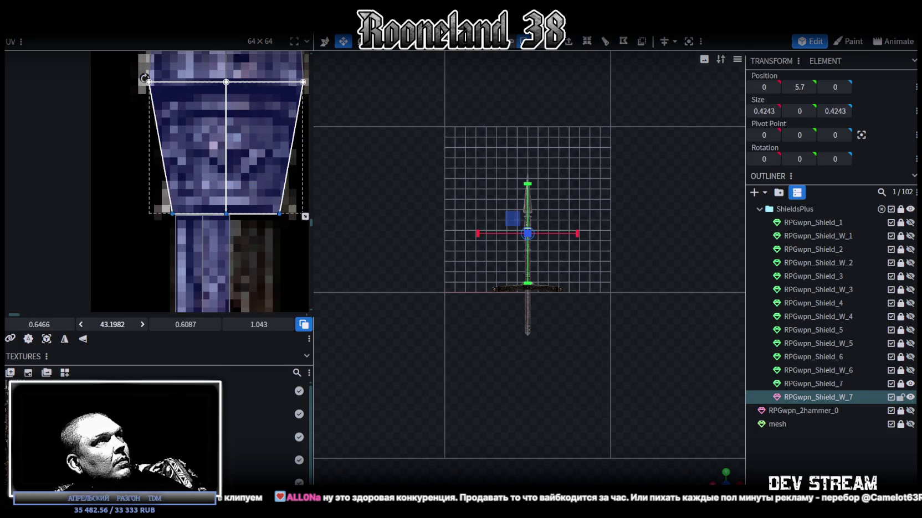
Select the spear's small bottom end piece and centre its face in the UV view
left_click(164, 246)
scroll(233, 258, "down", 2)
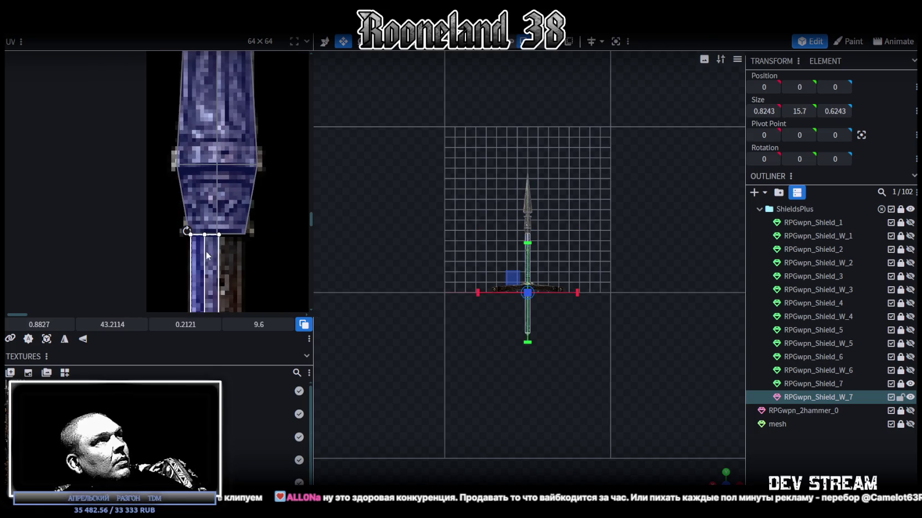
scroll(233, 278, "down", 2)
scroll(202, 177, "down", 2)
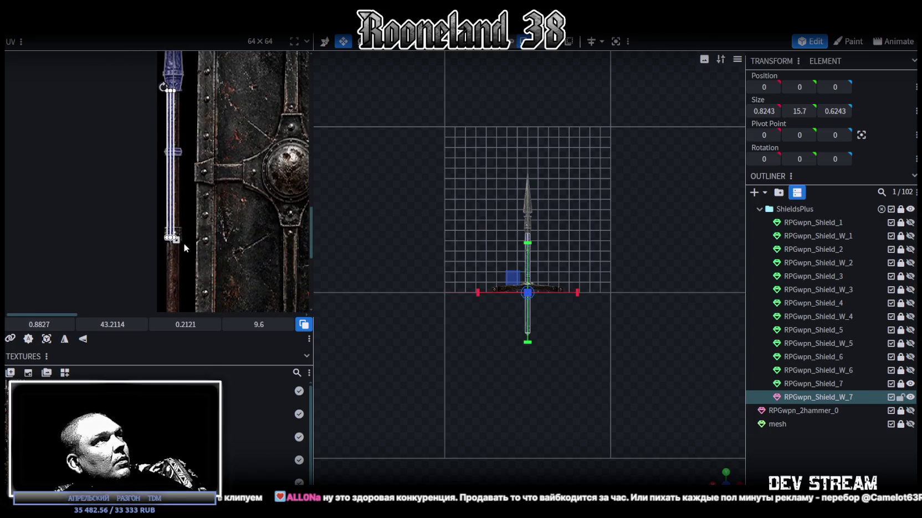
left_click(156, 193)
scroll(158, 199, "up", 2, "ctrl")
scroll(160, 211, "up", 2, "ctrl")
scroll(160, 211, "up", 2, "ctrl")
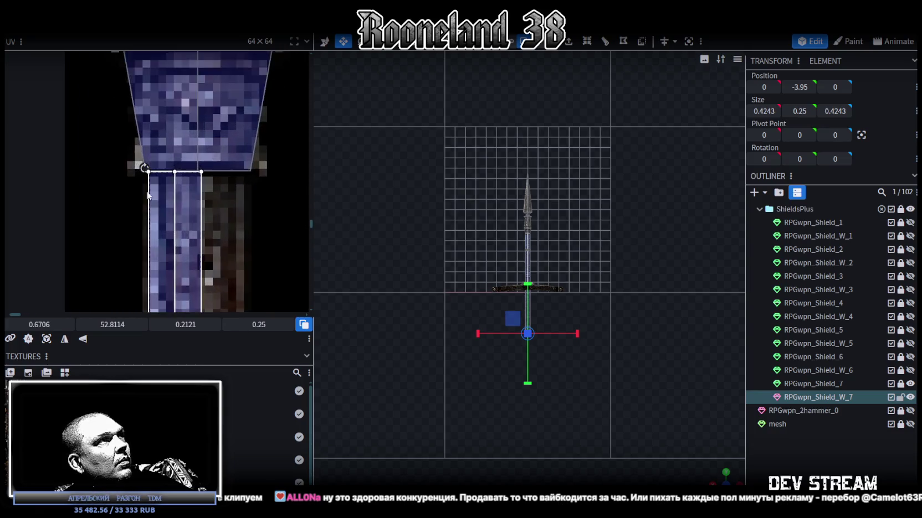
scroll(172, 181, "up", 2, "ctrl")
scroll(168, 181, "down", 2, "ctrl")
scroll(188, 149, "down", 2, "ctrl")
scroll(210, 117, "down", 2, "ctrl")
scroll(231, 84, "down", 1, "ctrl")
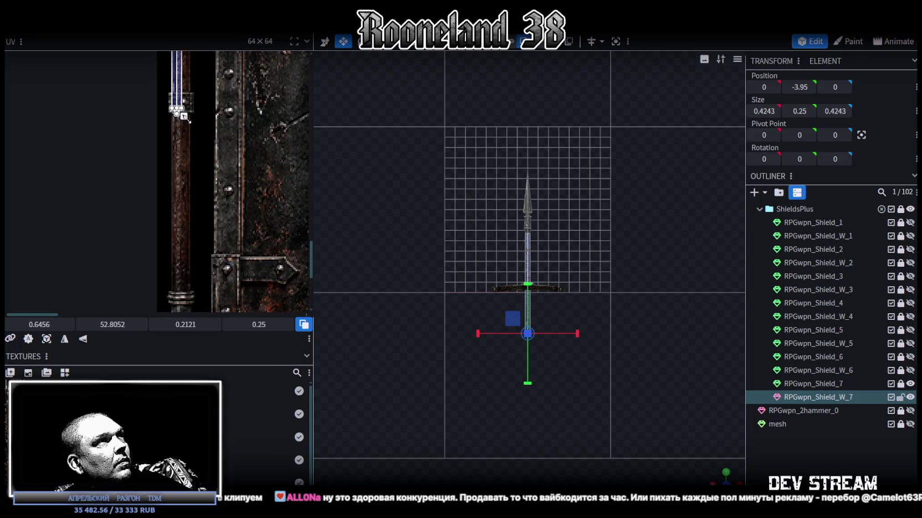
scroll(196, 253, "up", 1, "ctrl")
scroll(183, 222, "up", 1, "ctrl")
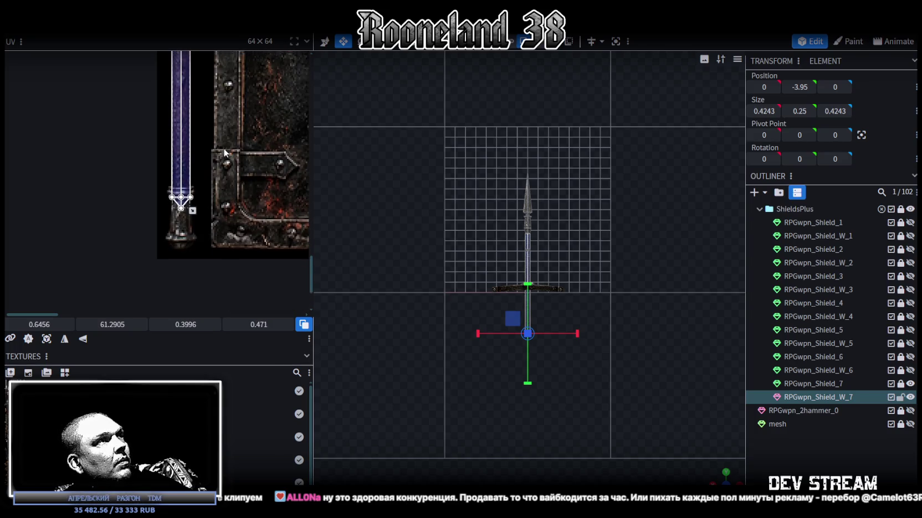
scroll(174, 195, "up", 2, "ctrl")
scroll(175, 199, "up", 2, "ctrl")
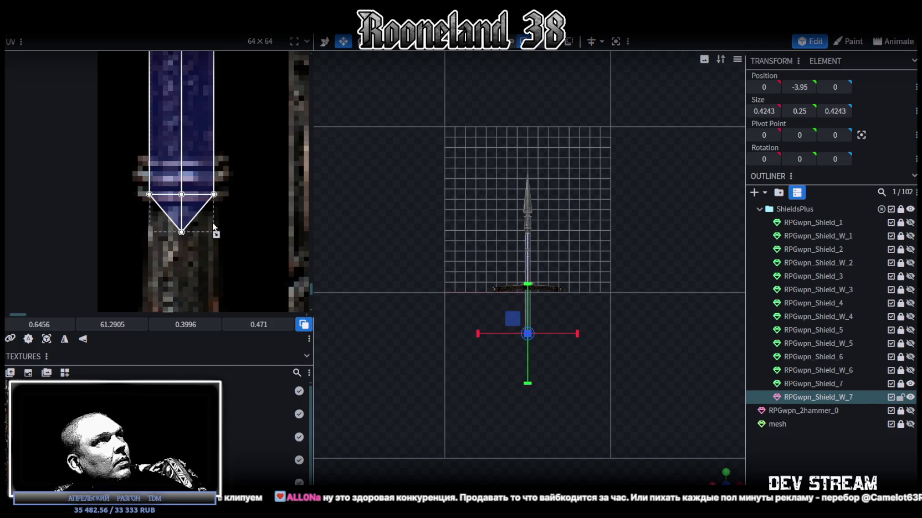
middle_click_drag(212, 209, 260, 206)
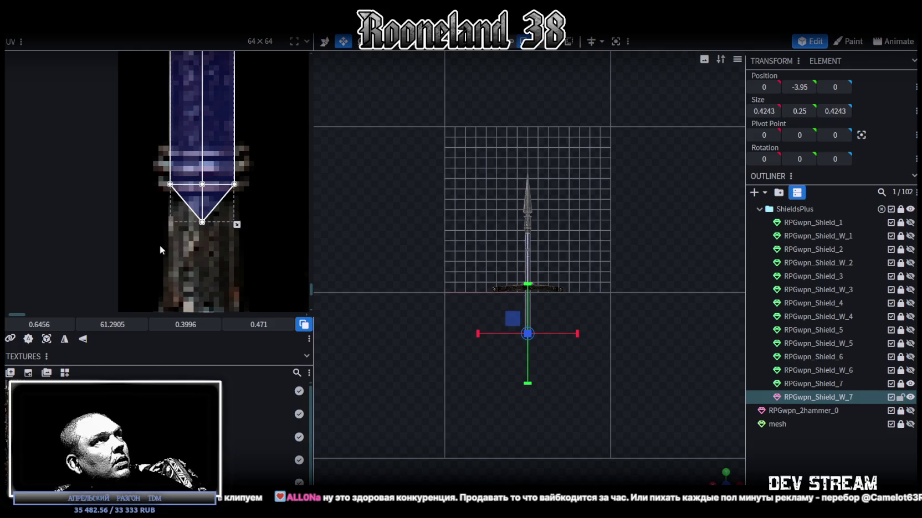
Move the pointed end face up onto the shaft end at X 0.6456, Y 60.8093
left_click_drag(151, 247, 269, 153)
left_click_drag(113, 325, 105, 324)
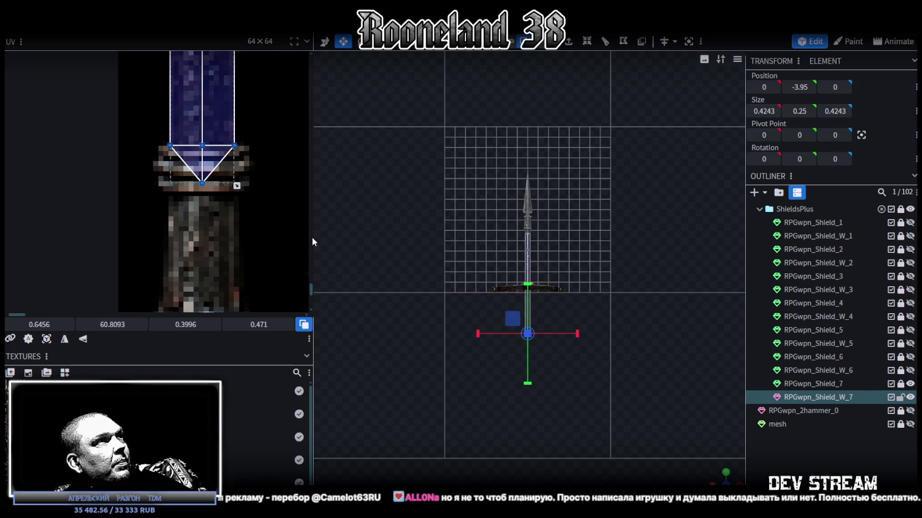
scroll(472, 379, "up", 3)
scroll(506, 401, "up", 3)
scroll(501, 349, "up", 3)
scroll(497, 300, "up", 2)
scroll(612, 349, "up", 2)
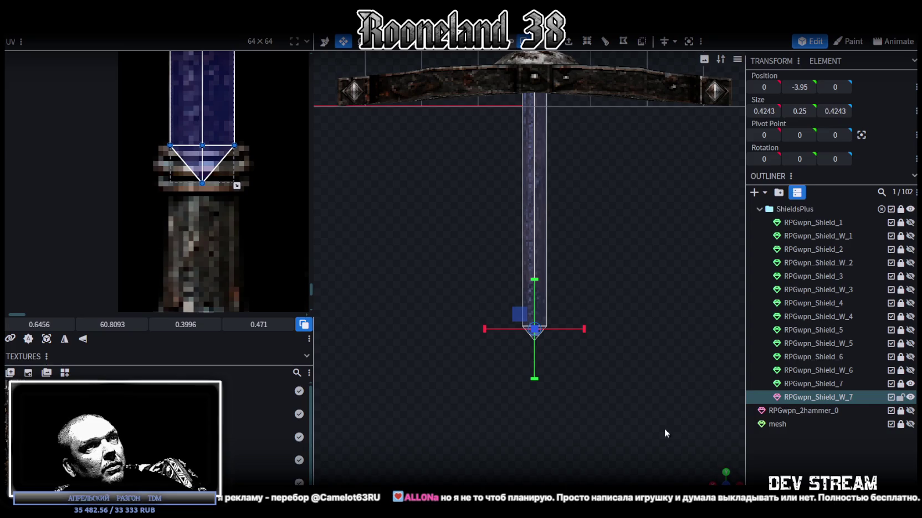
Extrude the spear's bottom face straight down in the Y- direction
right_click_drag(515, 371, 511, 330)
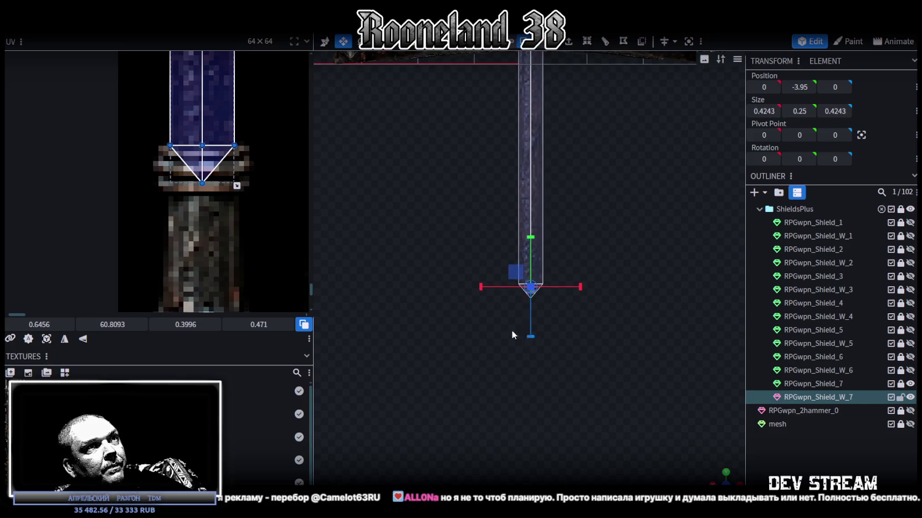
left_click(569, 44)
key("ctrl+z")
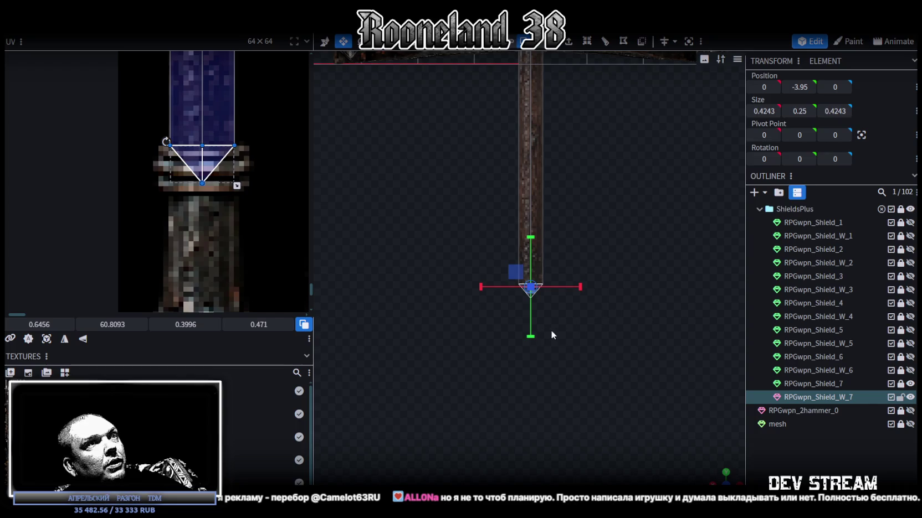
left_click(589, 42)
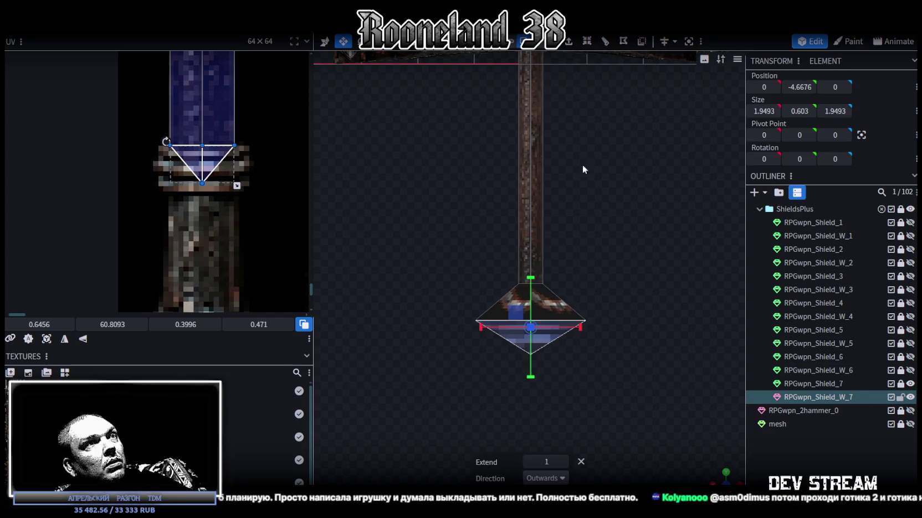
left_click(565, 480)
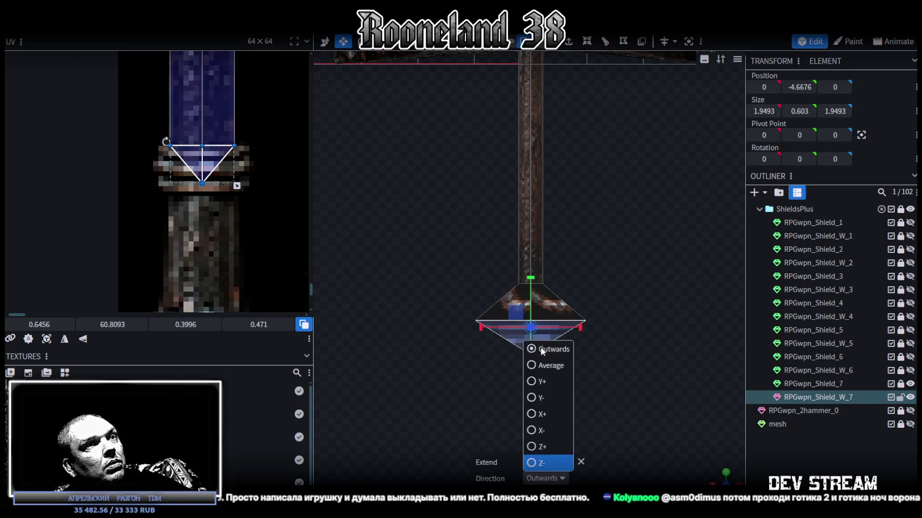
left_click(536, 398)
Lower the extruded butt segment so its pointed tip sits at Y -5.2
scroll(536, 397, "down", 2)
scroll(208, 256, "down", 2)
scroll(216, 221, "down", 2)
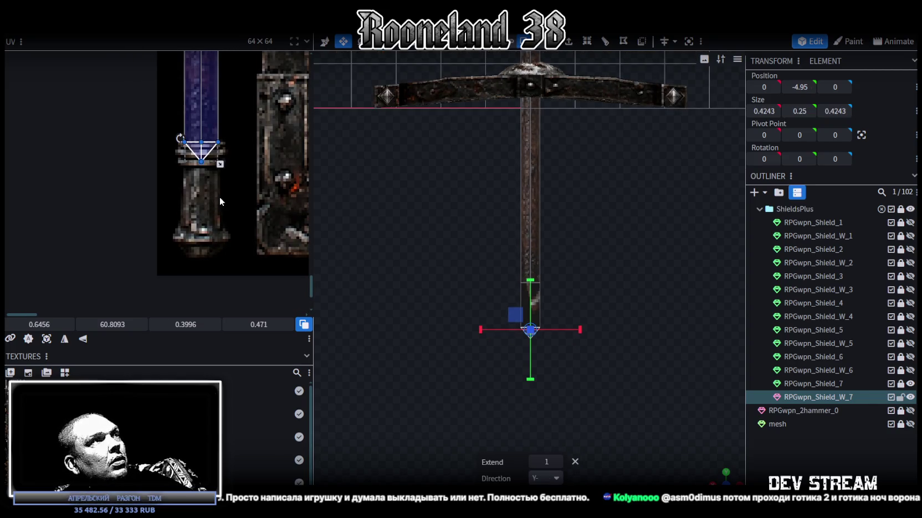
scroll(524, 377, "up", 2)
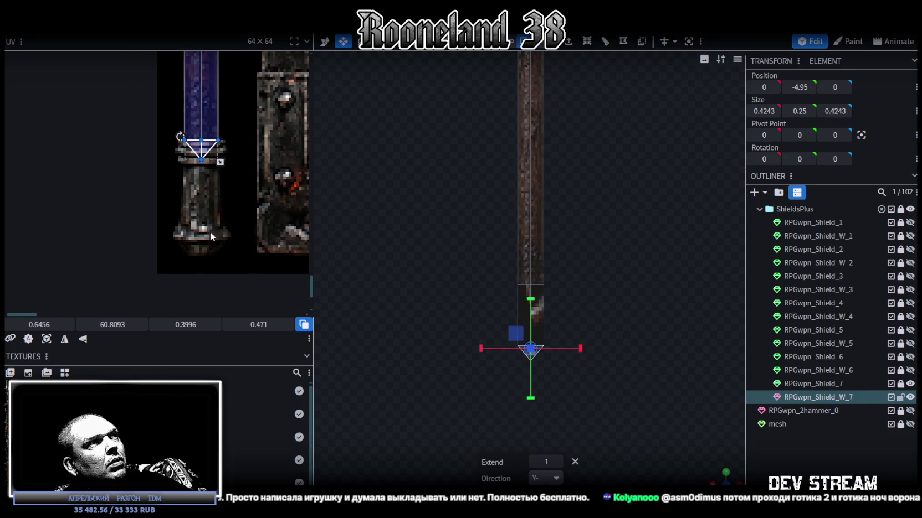
right_click_drag(577, 378, 585, 330)
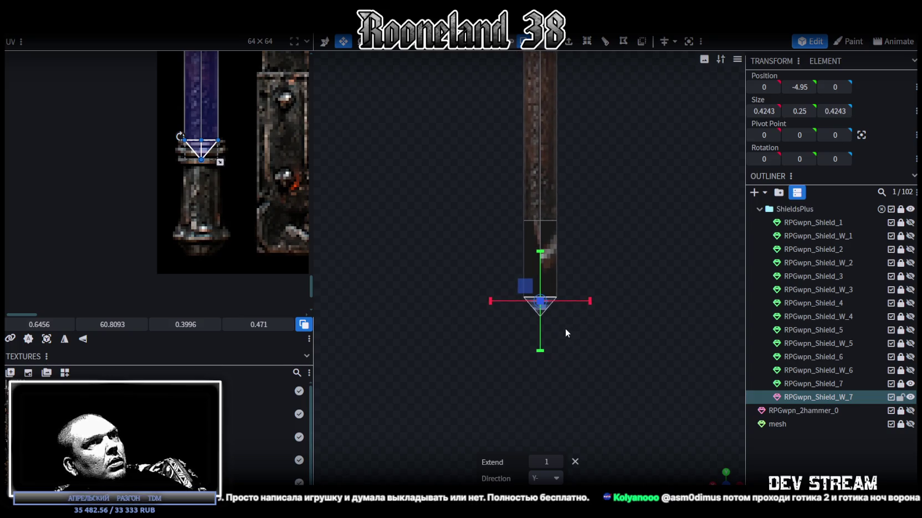
left_click_drag(541, 253, 570, 299)
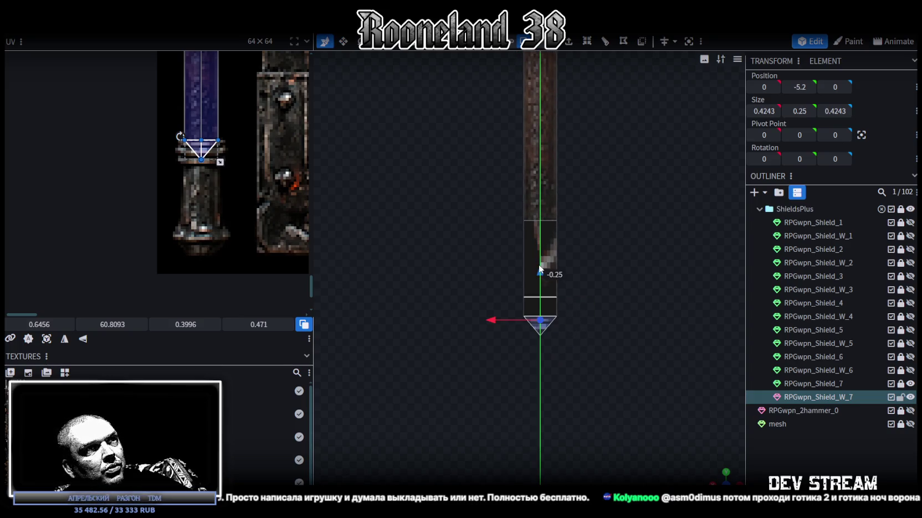
Add a loop cut across the spear's butt section and position the new edge
left_click(555, 303)
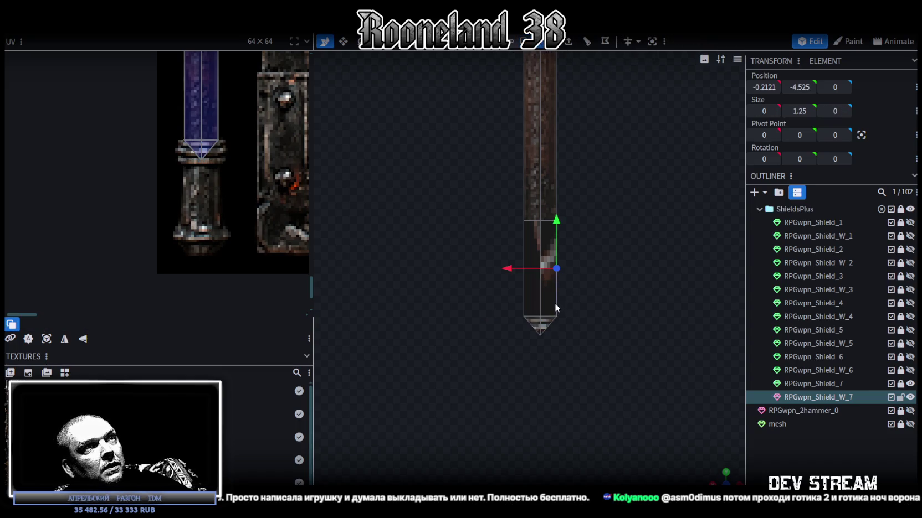
left_click(587, 41)
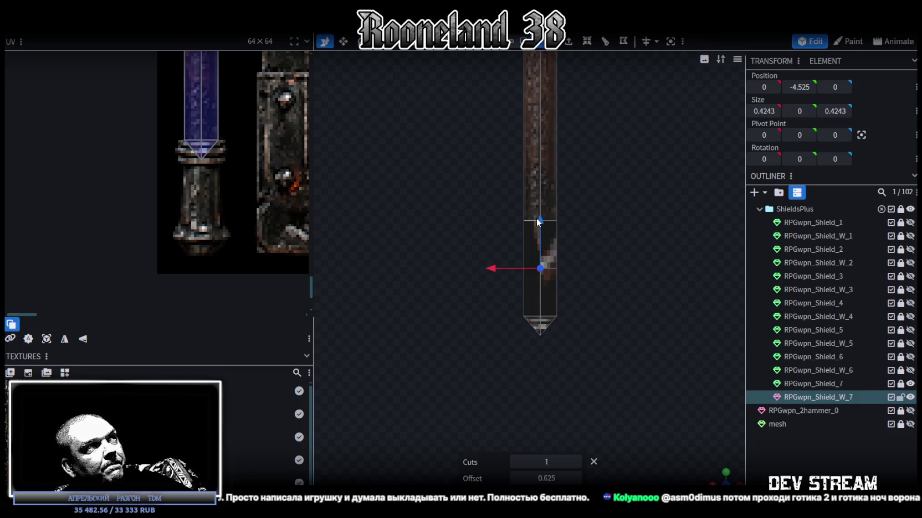
left_click_drag(537, 222, 551, 301)
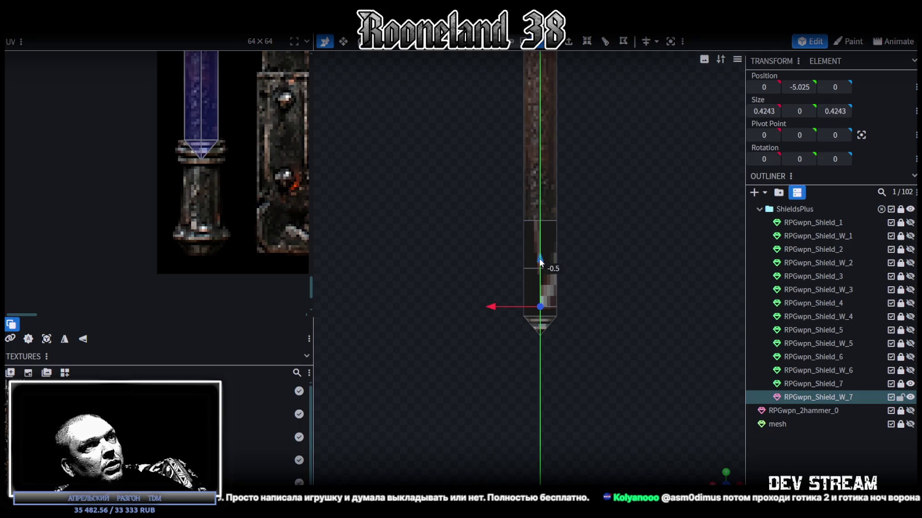
middle_click_drag(551, 301, 563, 270)
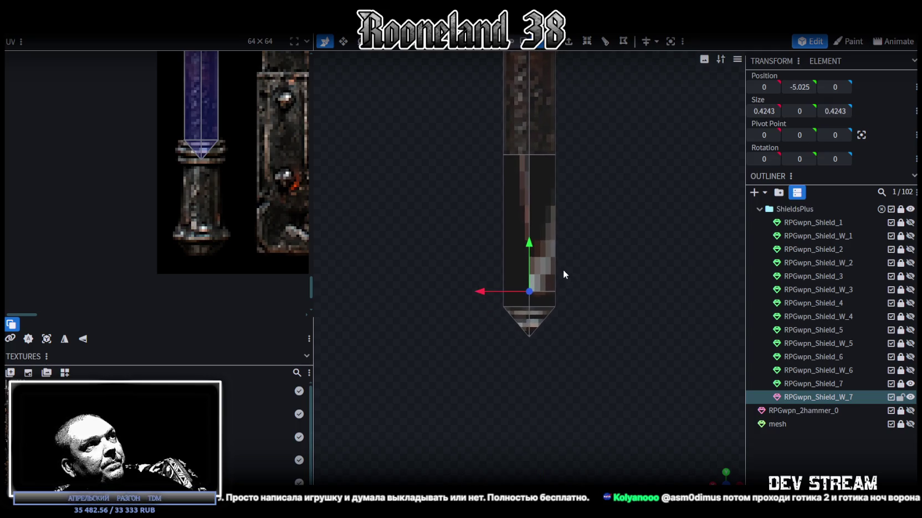
mouse_move(530, 255)
left_mouse_down()
mouse_move(528, 210)
mouse_move(537, 253)
mouse_move(529, 272)
left_mouse_up()
Lower the new vertex ring to Y -5.15 and widen it to 0.6243 in X/Z
mouse_move(602, 291)
middle_mouse_down()
mouse_move(601, 339)
mouse_move(667, 400)
mouse_move(551, 389)
mouse_move(512, 299)
middle_mouse_up()
key("s")
left_click_drag(517, 313, 514, 322)
mouse_move(514, 322)
middle_mouse_down()
mouse_move(640, 347)
mouse_move(498, 230)
mouse_move(475, 247)
mouse_move(615, 263)
middle_mouse_up()
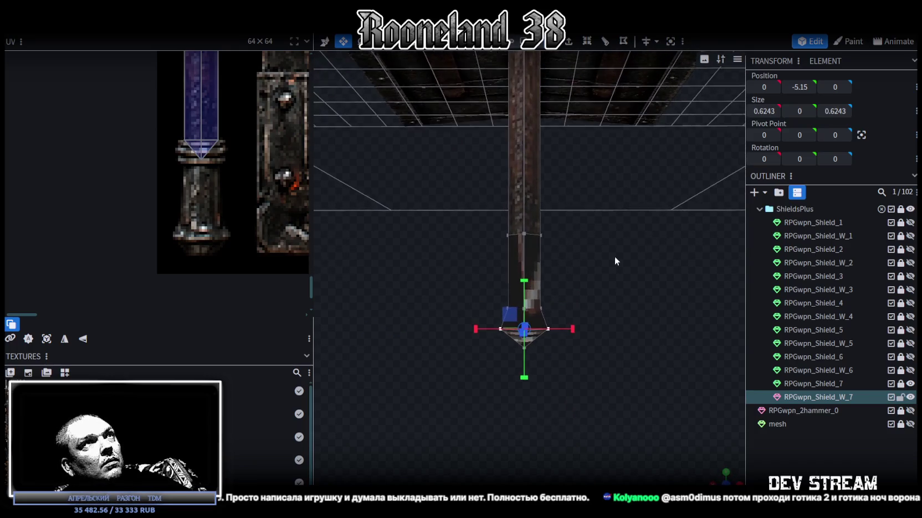
left_click(540, 339)
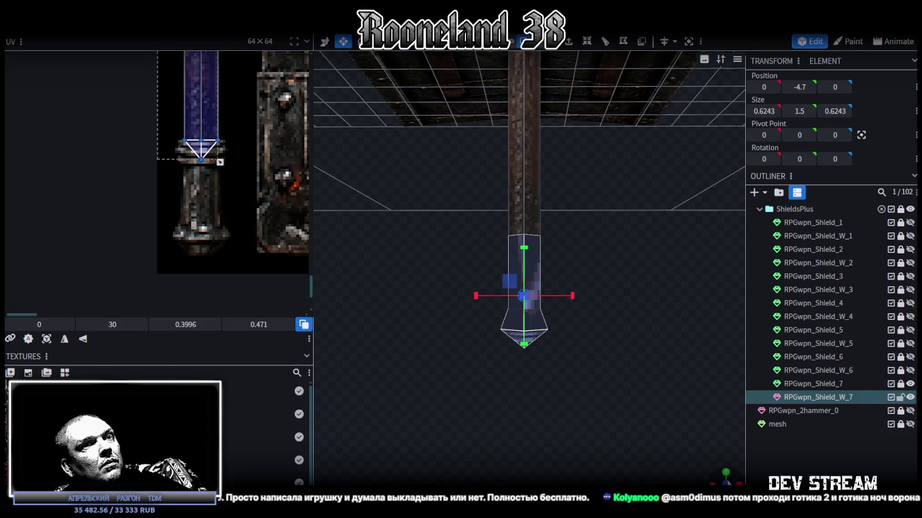
scroll(529, 249, "up", 2)
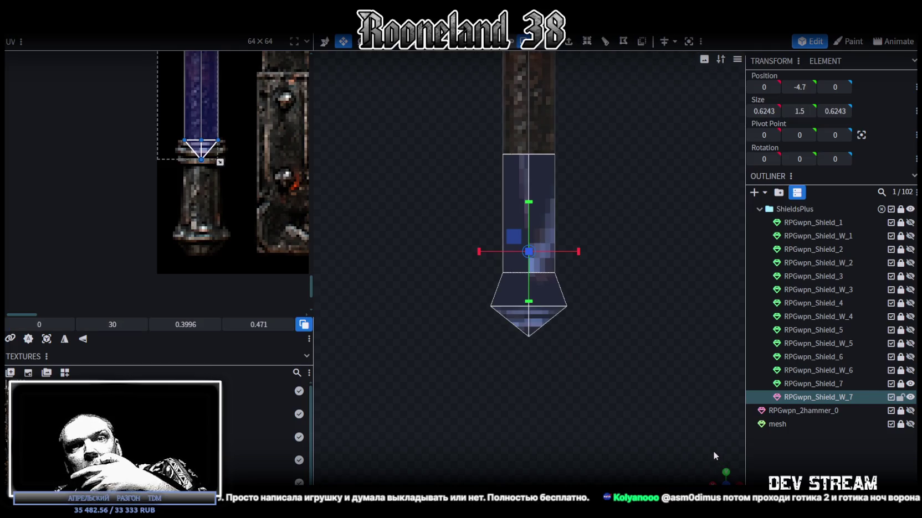
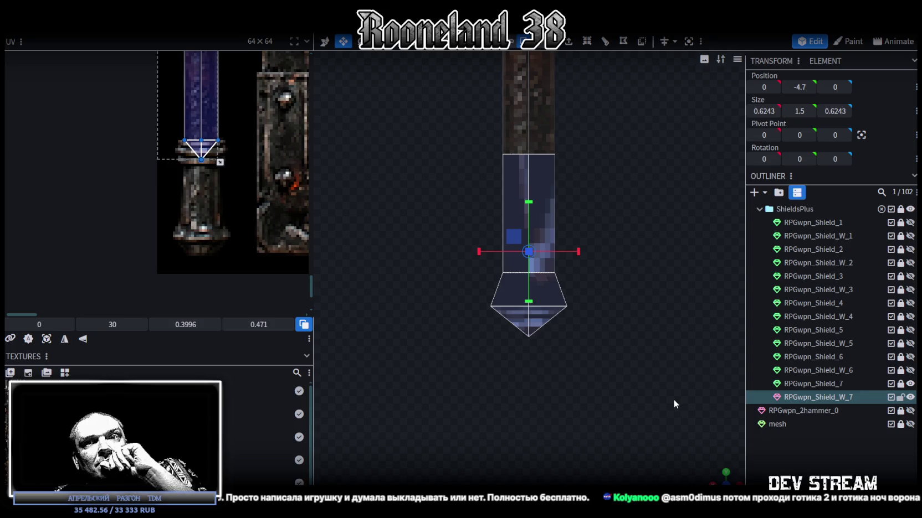
Reset the element's UV and move its UV box onto the spear's ringed band in the atlas
left_click(46, 339)
scroll(136, 198, "down", 2)
scroll(167, 271, "down", 2)
scroll(154, 199, "down", 2)
scroll(174, 212, "down", 2)
scroll(184, 153, "up", 2)
scroll(185, 230, "up", 2)
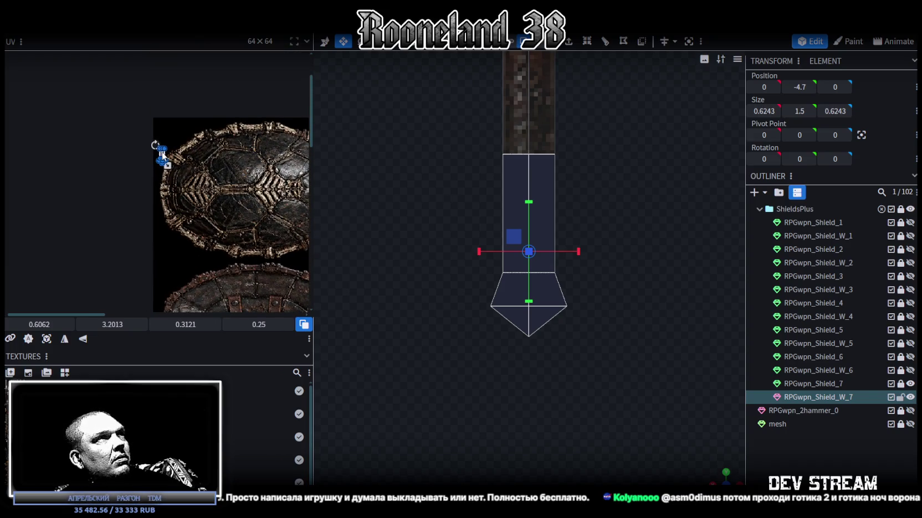
left_click_drag(162, 155, 166, 105)
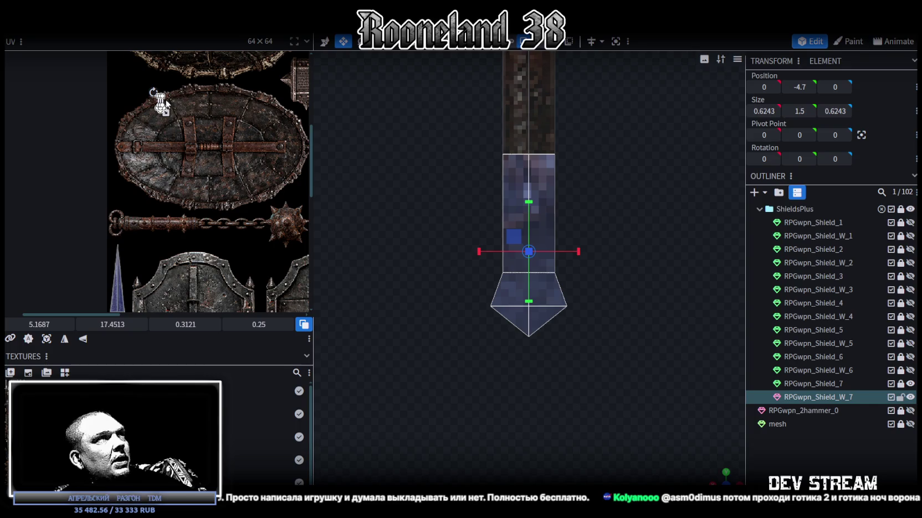
left_click_drag(160, 102, 189, 74)
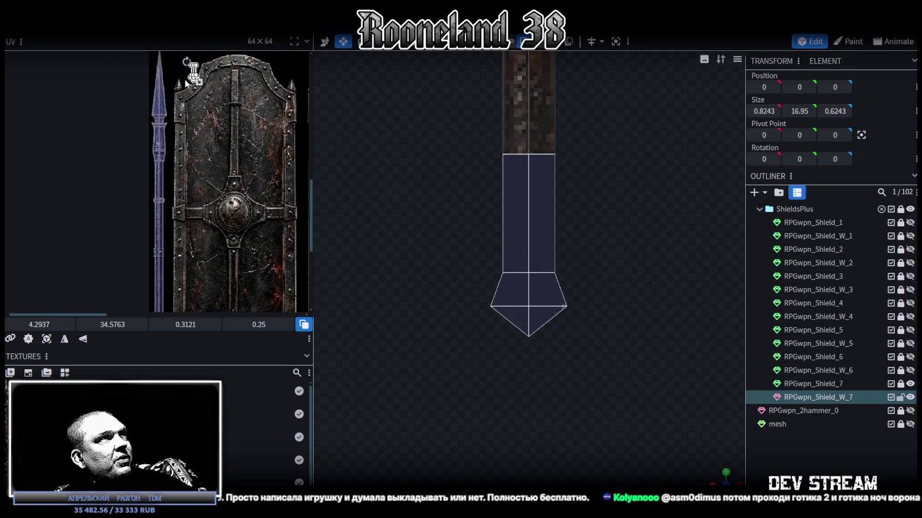
left_click_drag(192, 71, 187, 270)
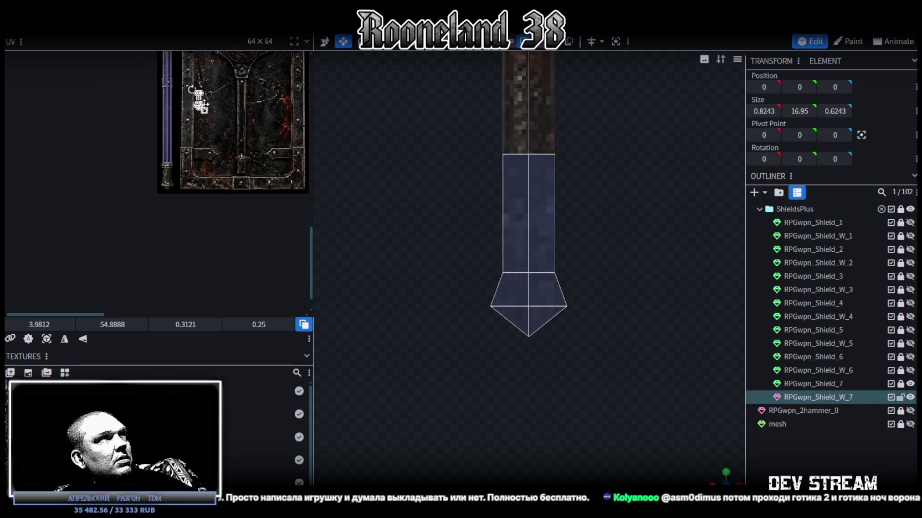
left_click_drag(199, 99, 205, 184)
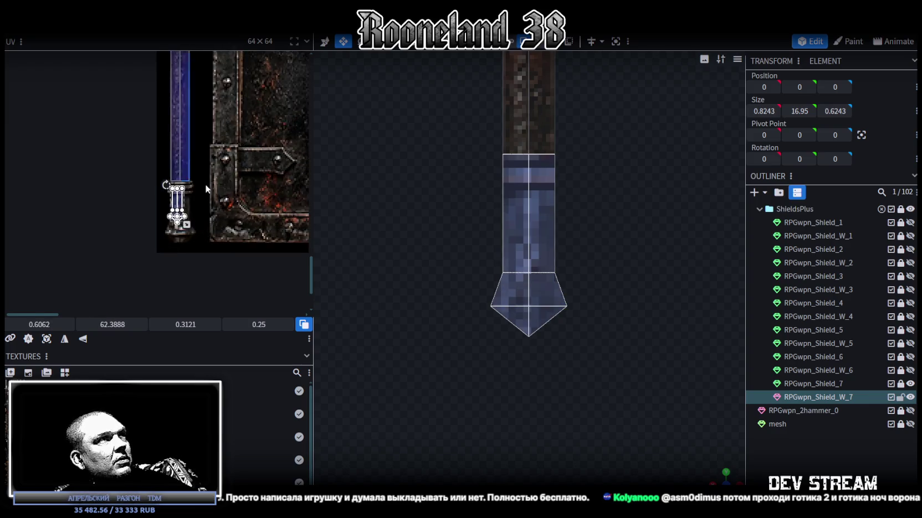
left_click_drag(184, 216, 158, 167)
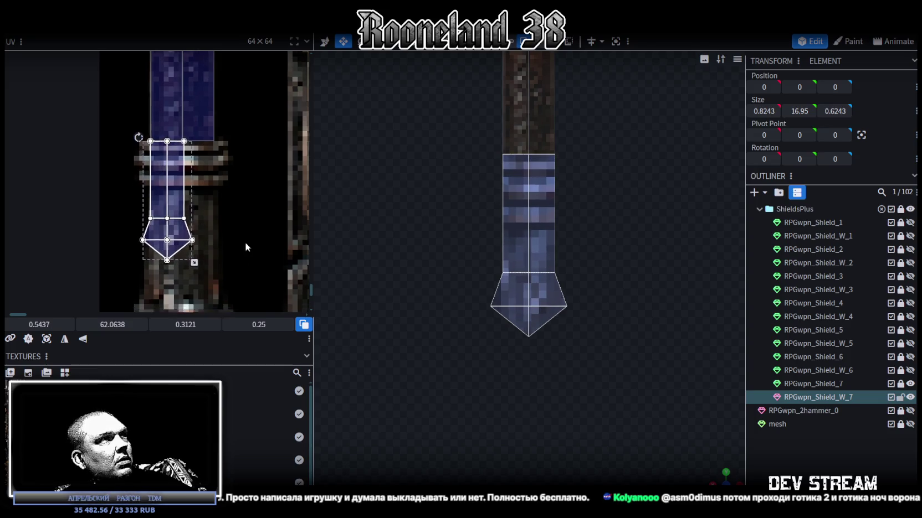
Resize and nudge the UV box with its corner handle until the band rings fit
scroll(244, 250, "down", 3)
left_click_drag(174, 151, 204, 217)
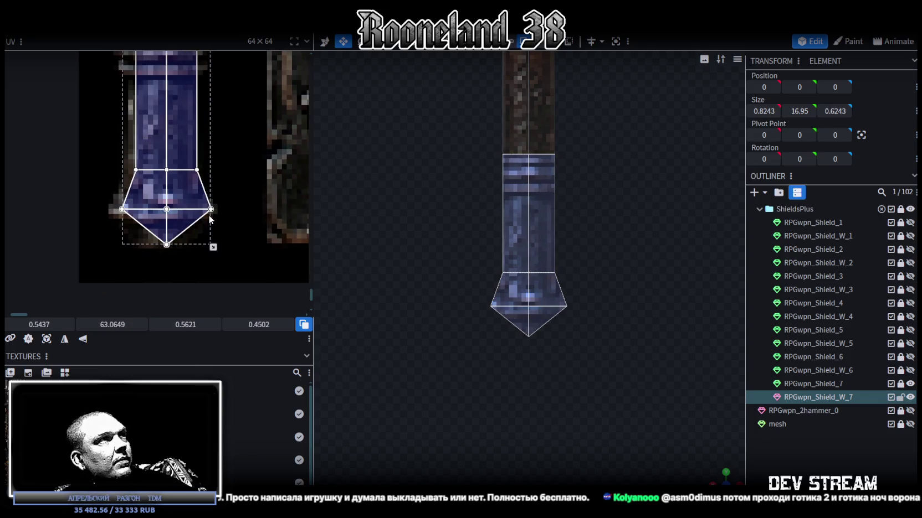
scroll(203, 216, "up", 3)
left_click_drag(163, 166, 147, 170)
scroll(241, 180, "down", 3)
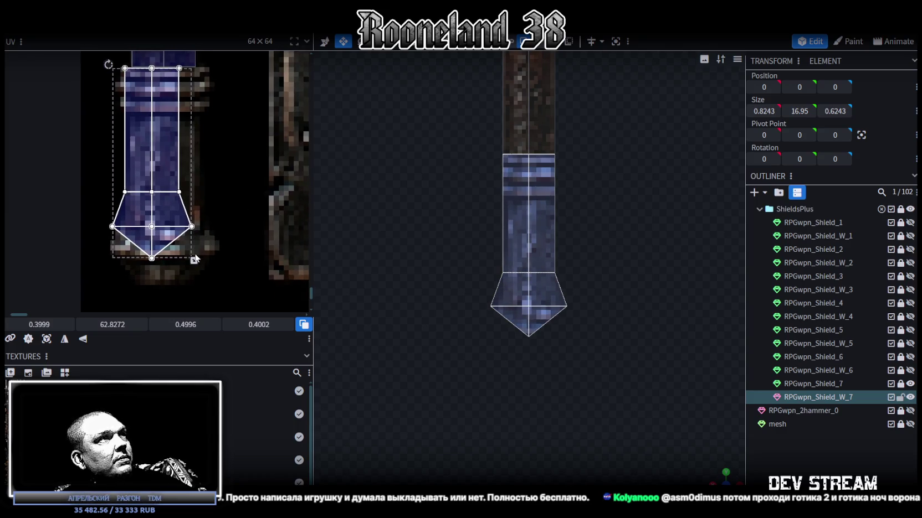
left_click_drag(207, 267, 215, 271)
left_click_drag(142, 119, 146, 119)
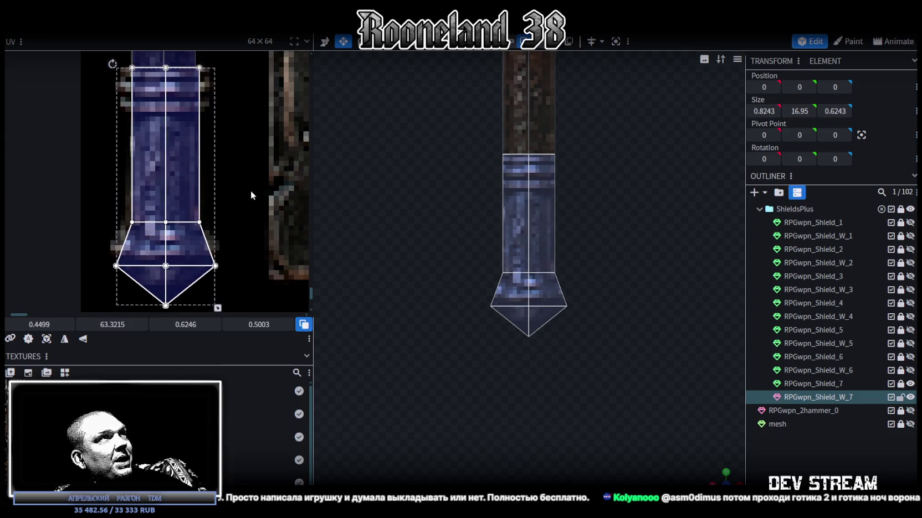
scroll(251, 194, "down", 2)
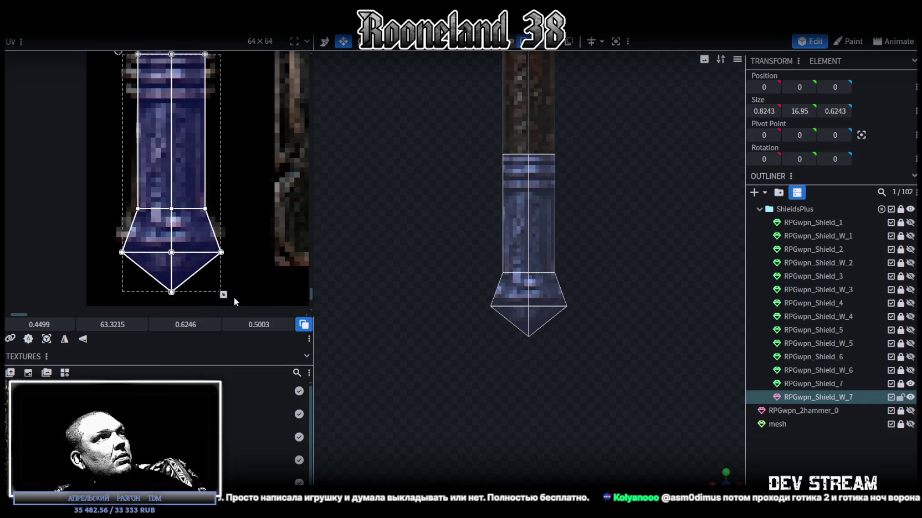
left_click_drag(223, 293, 222, 290)
Bring the mapped point area back into view and select the point's lower UV vertices
scroll(255, 263, "up", 2)
scroll(166, 194, "up", 2)
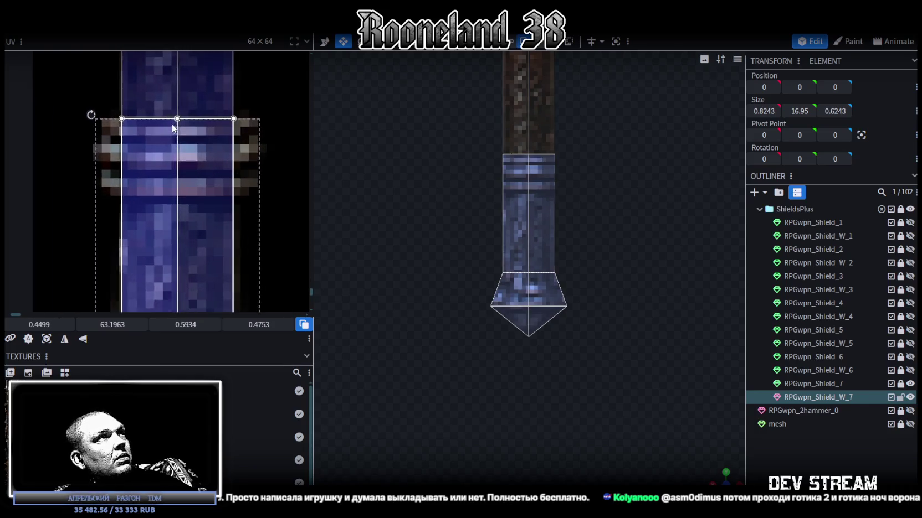
scroll(122, 143, "up", 1)
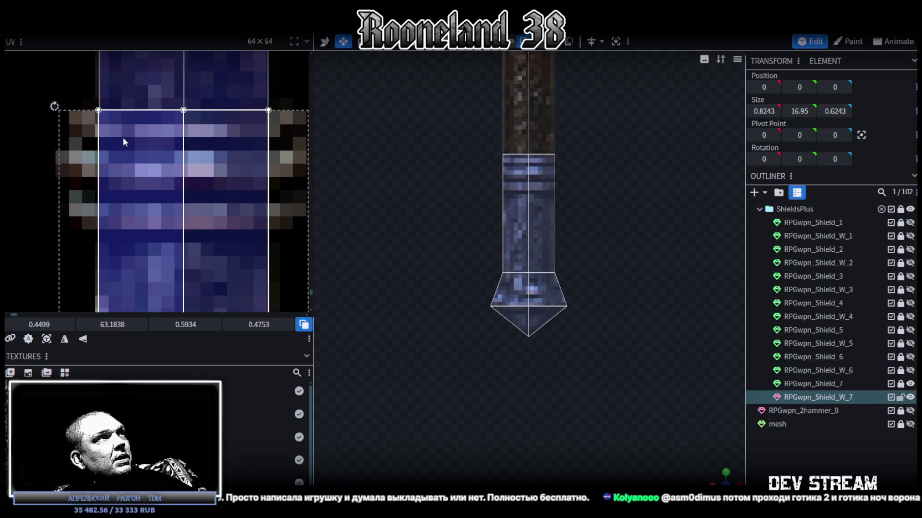
scroll(138, 144, "down", 3)
middle_click_drag(204, 240, 210, 122)
left_click_drag(138, 222, 271, 164)
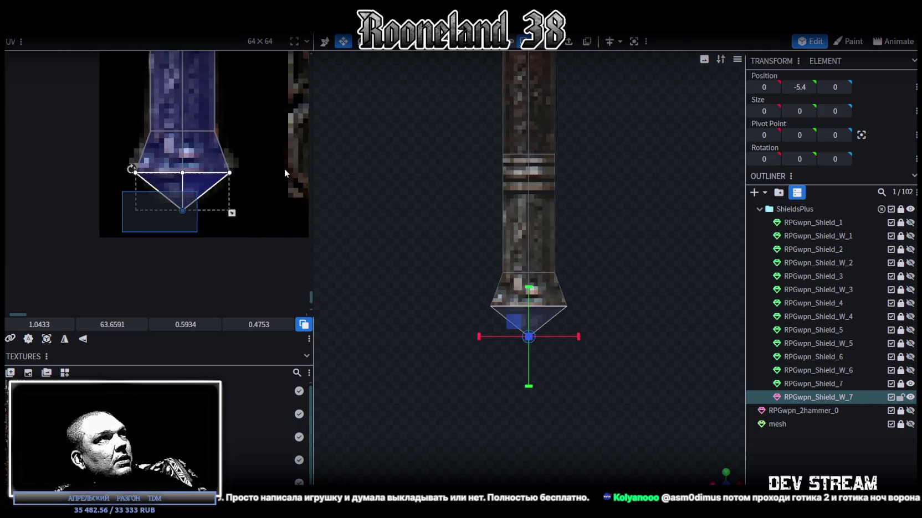
Shift the point's UV vertices and move the lower ring of model vertices downward
left_click_drag(114, 327, 102, 326)
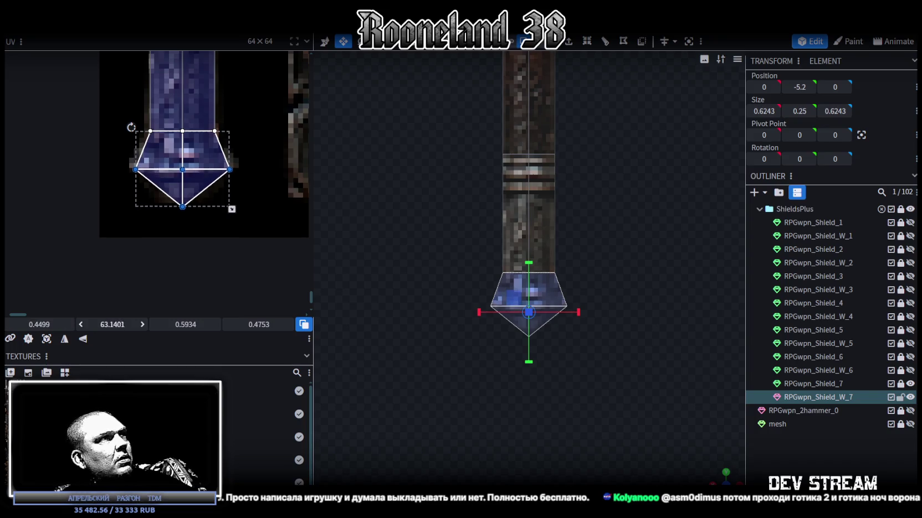
scroll(540, 320, "up", 3)
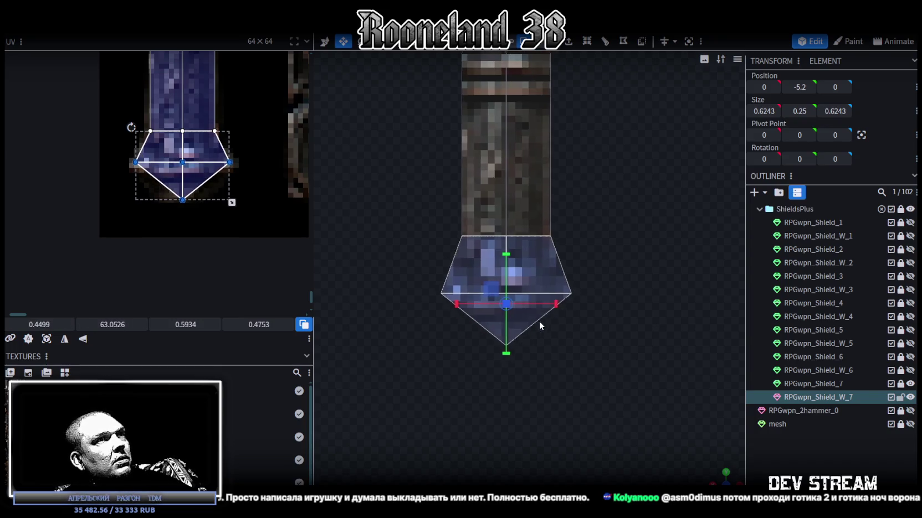
left_click_drag(413, 382, 588, 277)
key("v")
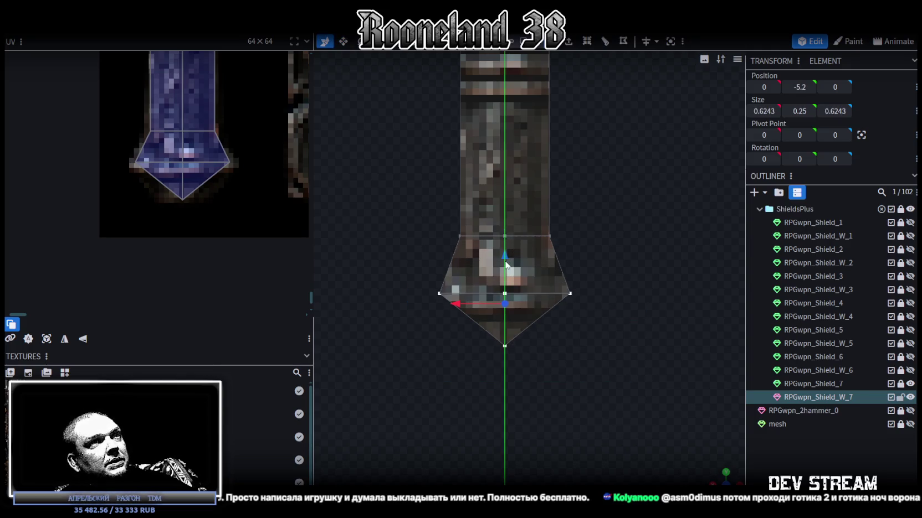
mouse_move(506, 259)
left_mouse_down()
mouse_move(502, 304)
mouse_move(507, 250)
left_mouse_up()
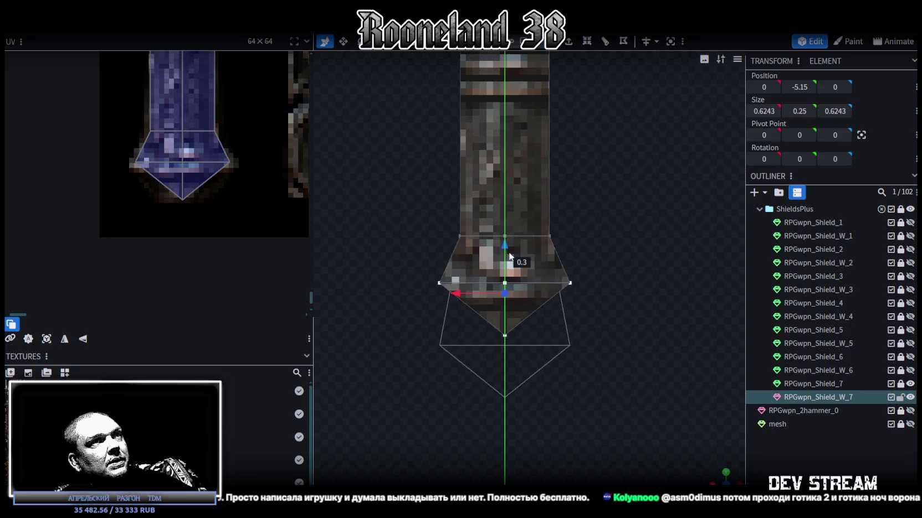
scroll(515, 266, "down", 5)
scroll(149, 273, "up", 5)
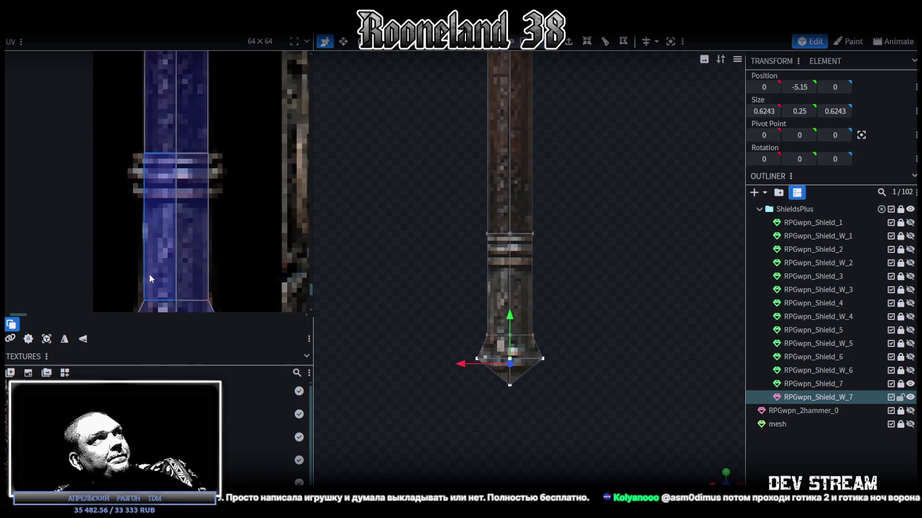
left_click_drag(125, 129, 239, 157)
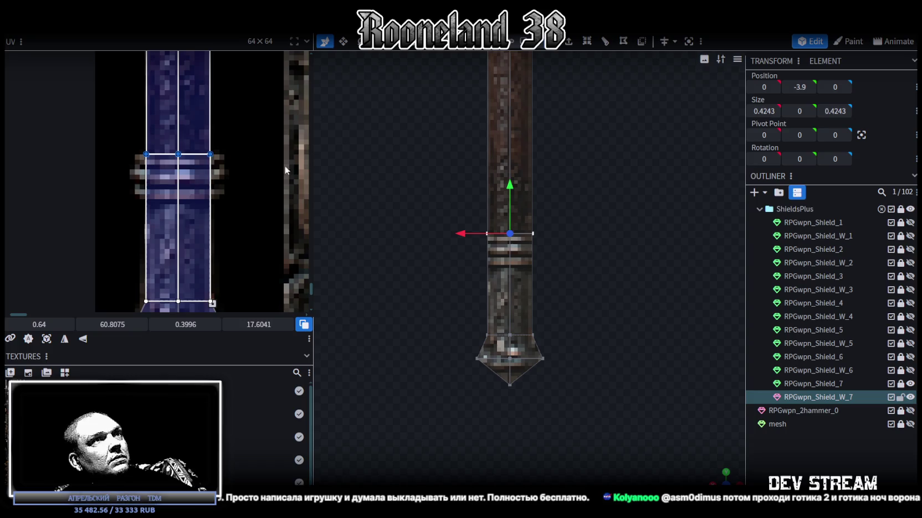
Select the RPGwpn_Shield_W_7 mesh and delete the banded lower section of the shaft
left_click(730, 445)
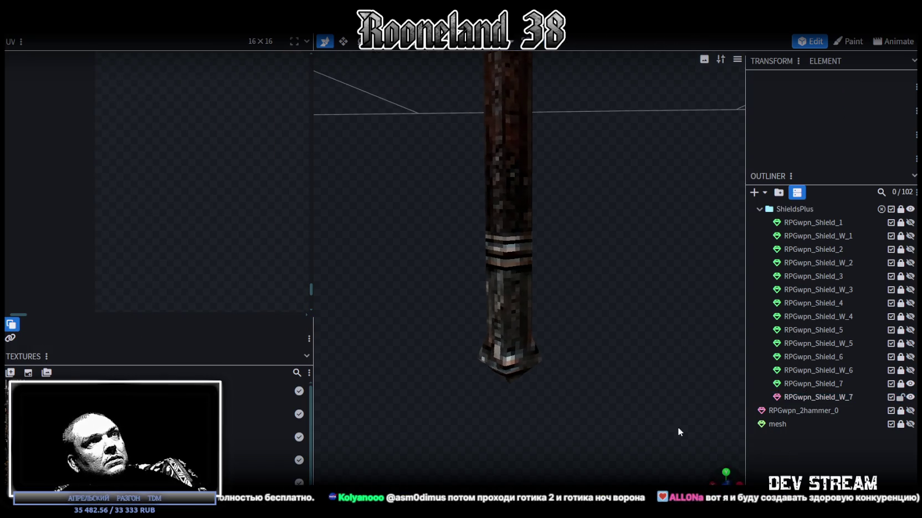
left_click(509, 285)
scroll(575, 327, "up", 2)
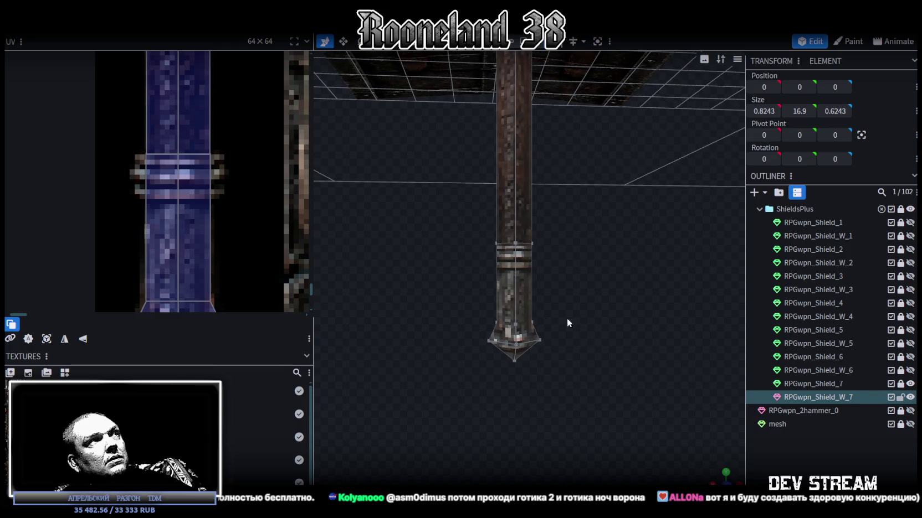
scroll(225, 237, "down", 3)
scroll(224, 237, "down", 2)
scroll(548, 262, "up", 2)
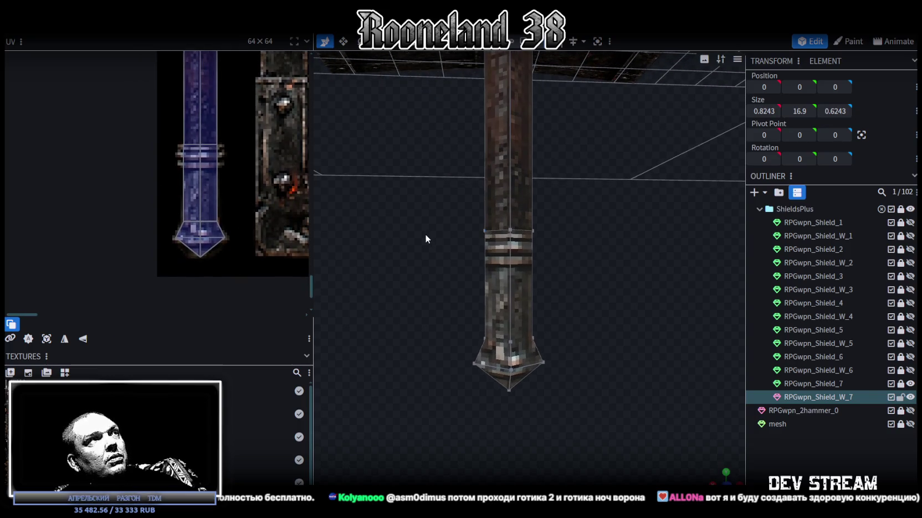
left_click(509, 293)
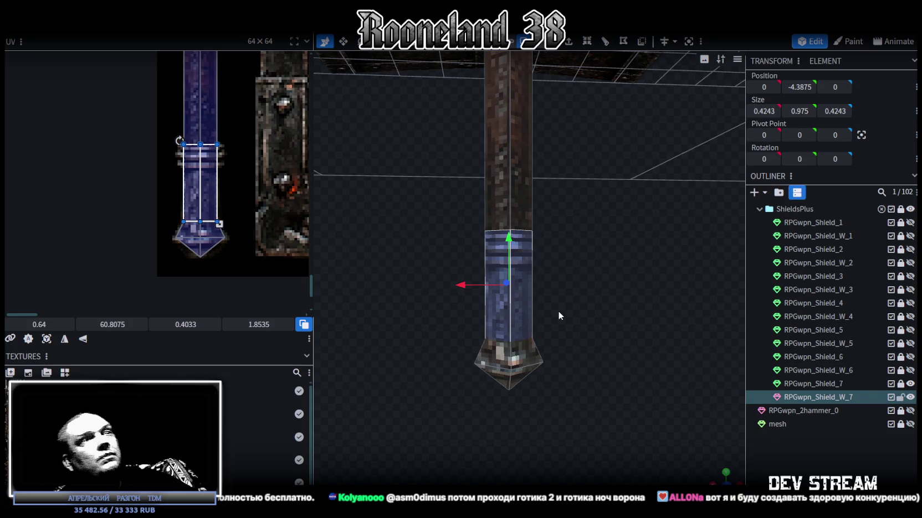
key("Delete")
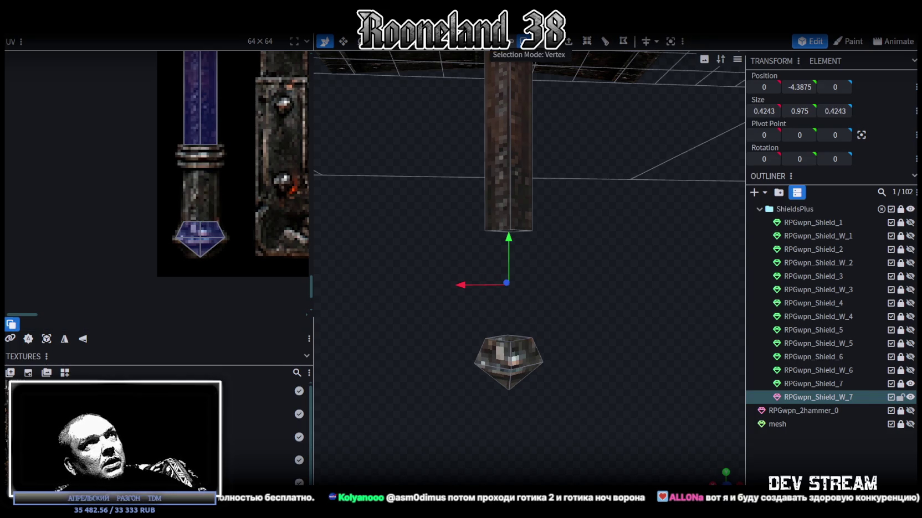
Set the shaft's bottom vertices to Position Y -4.875 and merge the overlapping vertices
left_click(514, 351)
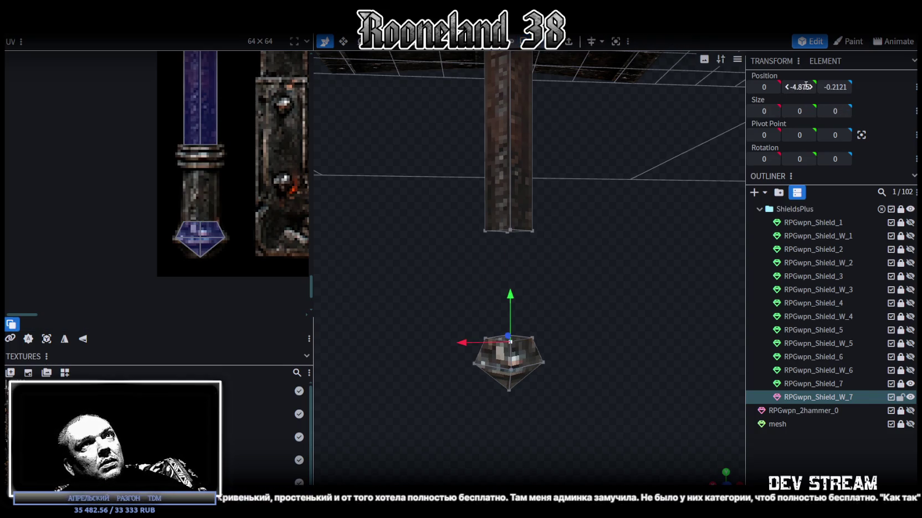
left_click_drag(457, 244, 694, 119)
key("Return")
left_click(432, 145)
mouse_move(544, 305)
left_mouse_down()
mouse_move(577, 264)
mouse_move(562, 351)
left_mouse_up()
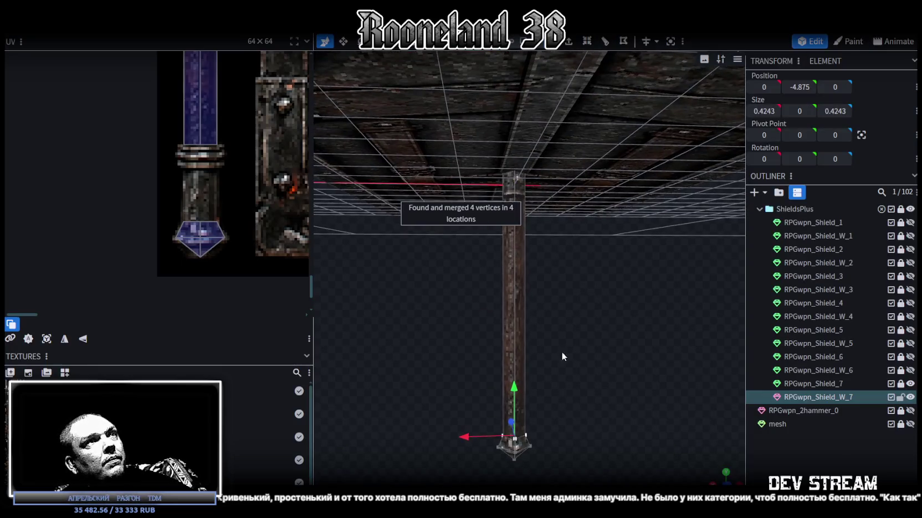
Box-select the shaft's bottom UV edge and stretch it down over the texture's band rings
left_click_drag(168, 168, 224, 136)
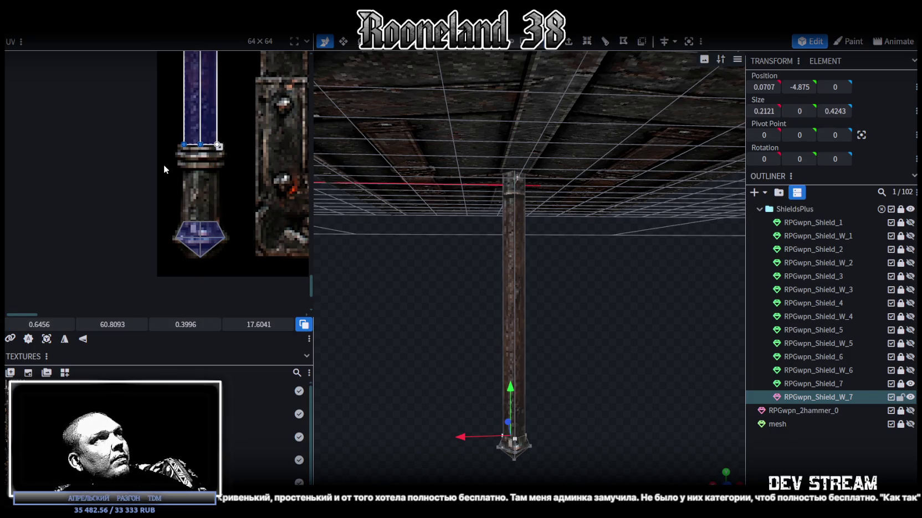
mouse_move(113, 325)
left_mouse_down()
mouse_move(133, 325)
mouse_move(113, 324)
left_mouse_up()
scroll(183, 249, "up", 3)
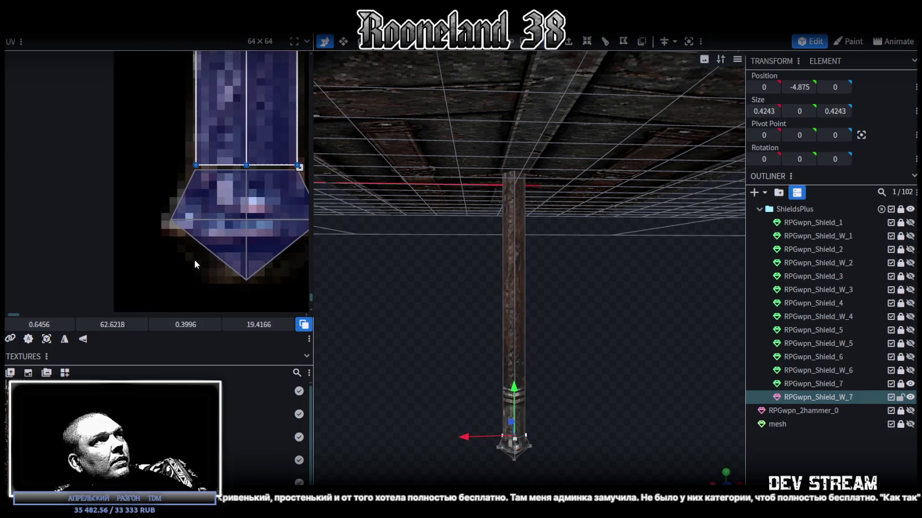
mouse_move(113, 325)
left_mouse_down()
mouse_move(128, 324)
mouse_move(103, 324)
left_mouse_up()
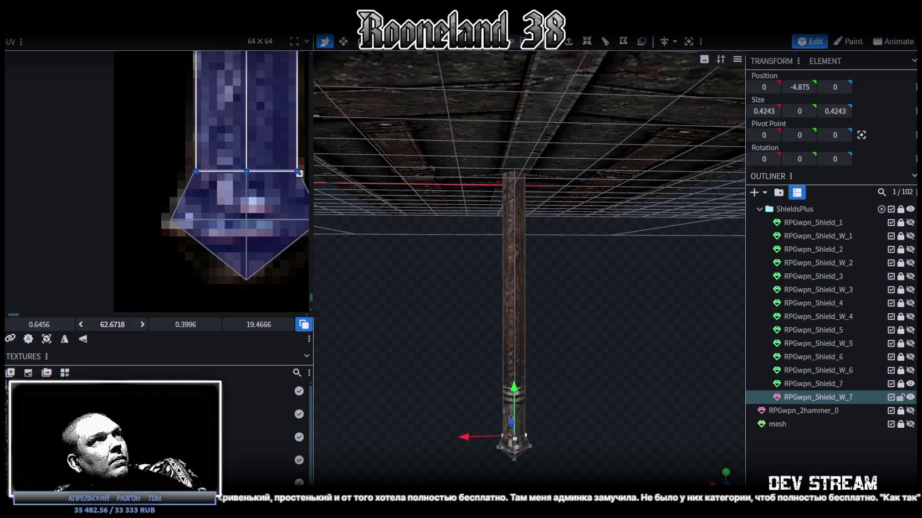
mouse_move(535, 342)
left_mouse_down()
mouse_move(547, 340)
mouse_move(561, 309)
mouse_move(563, 213)
mouse_move(553, 176)
mouse_move(532, 260)
left_mouse_up()
scroll(545, 255, "up", 5)
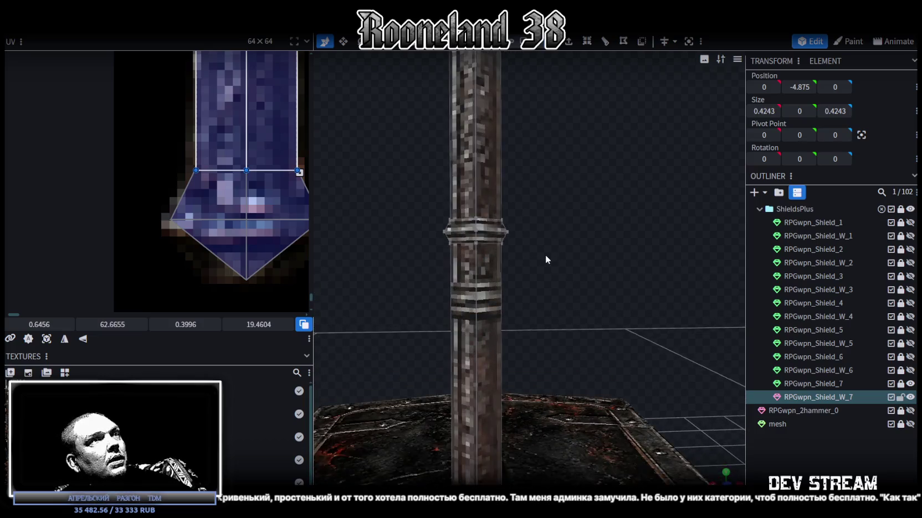
Move the flared ring down the shaft to Y 3.5 and make it slightly taller
scroll(205, 115, "down", 3)
scroll(205, 115, "up", 3)
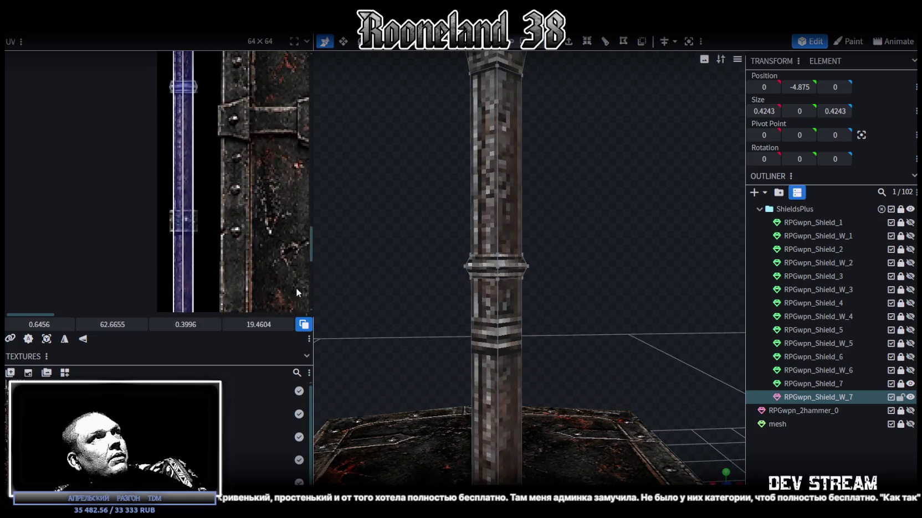
scroll(296, 288, "up", 2)
scroll(552, 285, "up", 3)
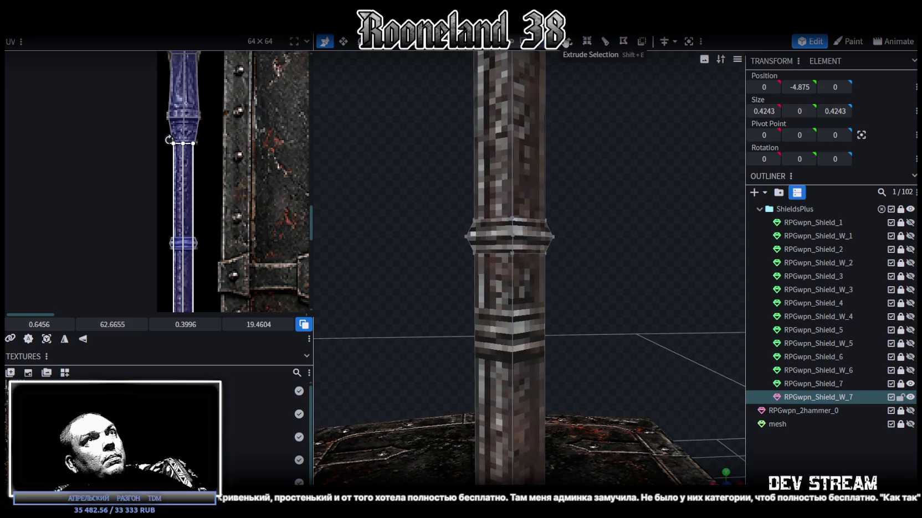
left_click(502, 221)
scroll(592, 261, "down", 1)
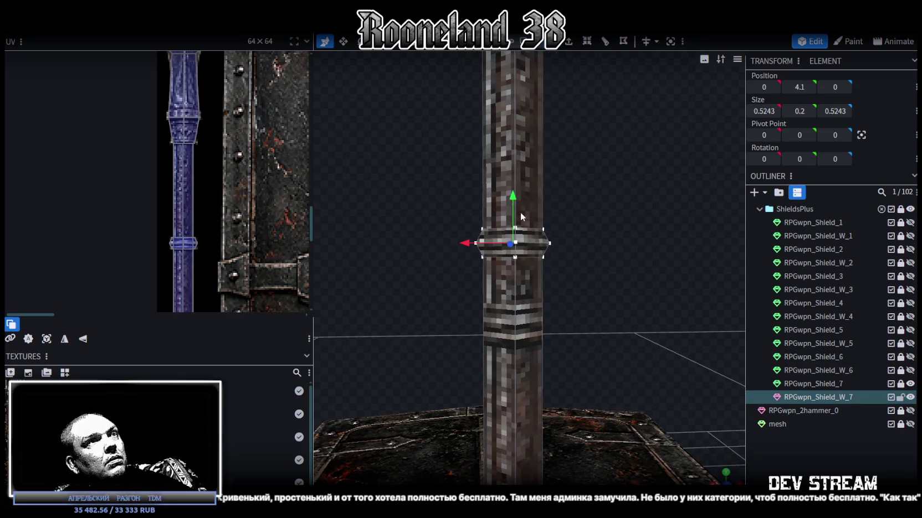
left_click_drag(514, 215, 509, 276)
scroll(595, 291, "up", 2)
key("s")
mouse_move(509, 284)
left_mouse_down()
mouse_move(509, 260)
mouse_move(517, 337)
left_mouse_up()
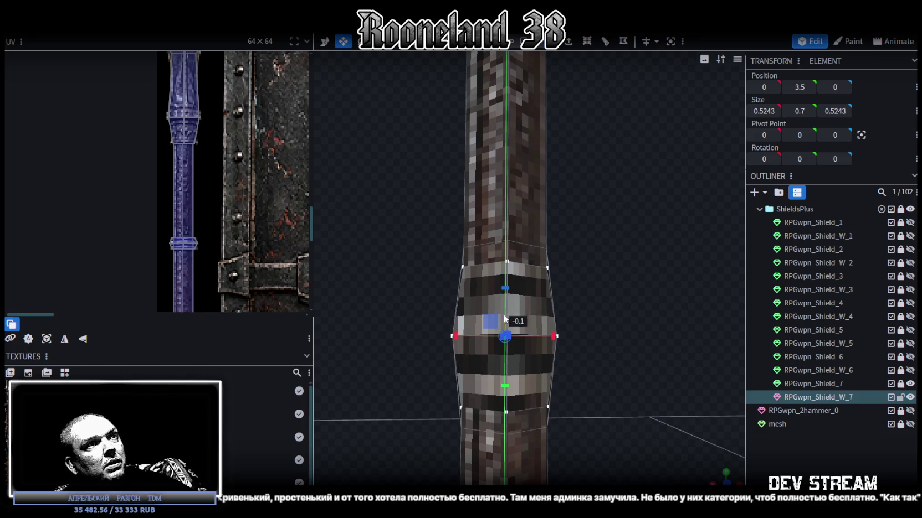
key("v")
mouse_move(506, 302)
left_mouse_down()
mouse_move(507, 265)
mouse_move(507, 299)
left_mouse_up()
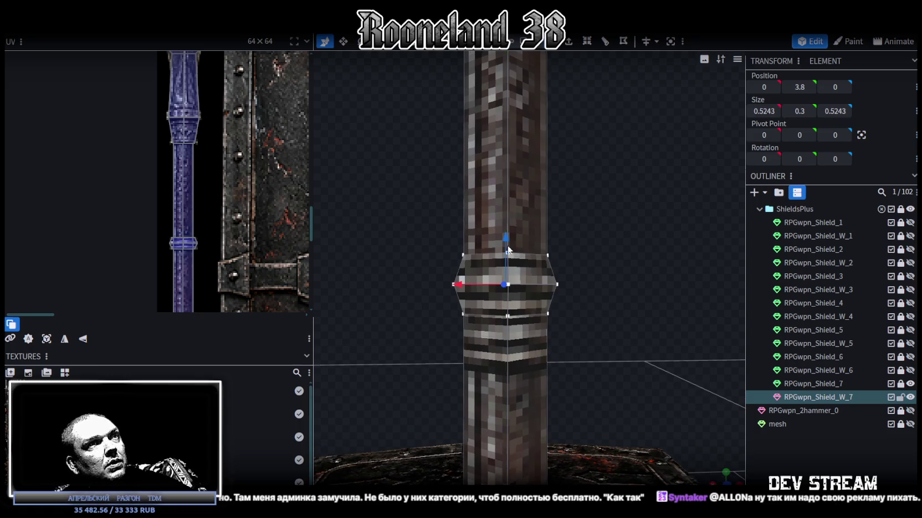
Select the ring's faces and hide the RPGwpn_Shield_7 part in the Outliner
scroll(574, 324, "down", 2)
left_click_drag(574, 324, 555, 54)
left_click(502, 206)
mouse_move(556, 204)
left_mouse_down()
mouse_move(560, 249)
mouse_move(501, 160)
mouse_move(626, 120)
mouse_move(547, 141)
mouse_move(570, 161)
mouse_move(560, 155)
left_mouse_up()
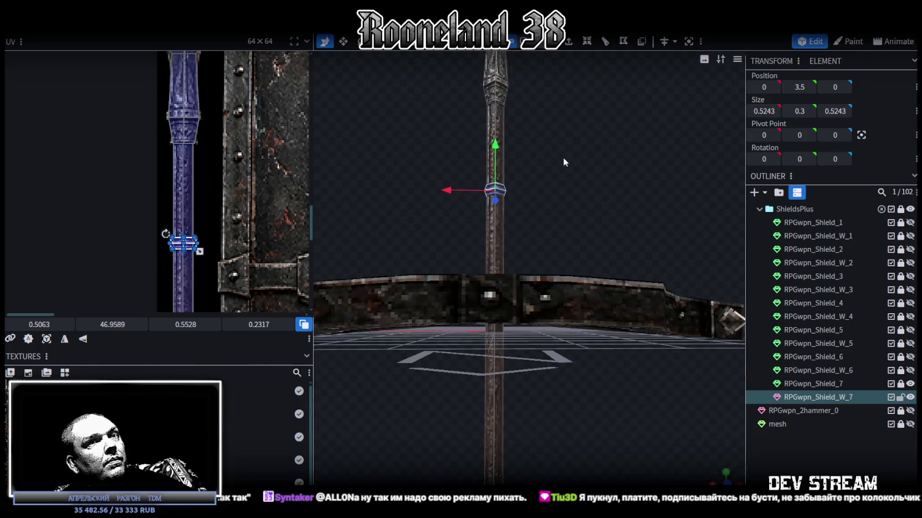
left_click(910, 384)
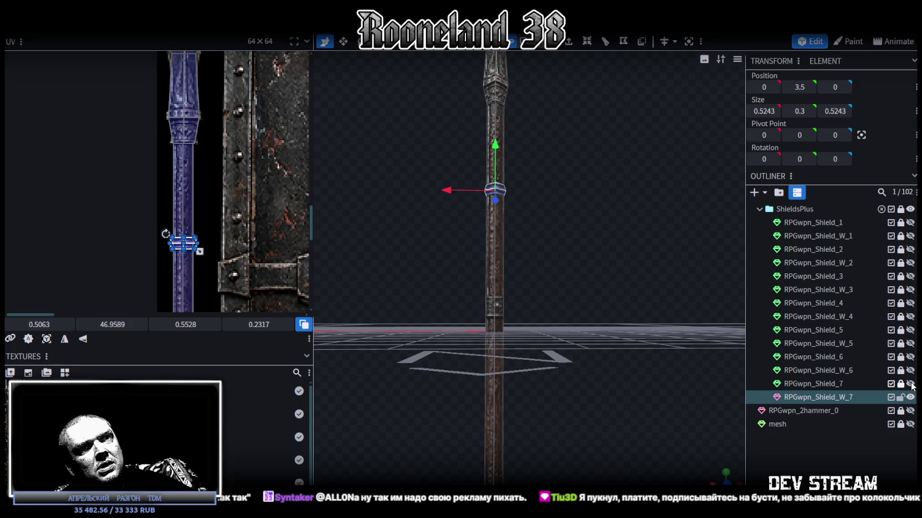
Paste the copied band ring, slide it down to Y 0.6 and resize it to height 0.5
left_click_drag(576, 288, 623, 343)
right_click(623, 344)
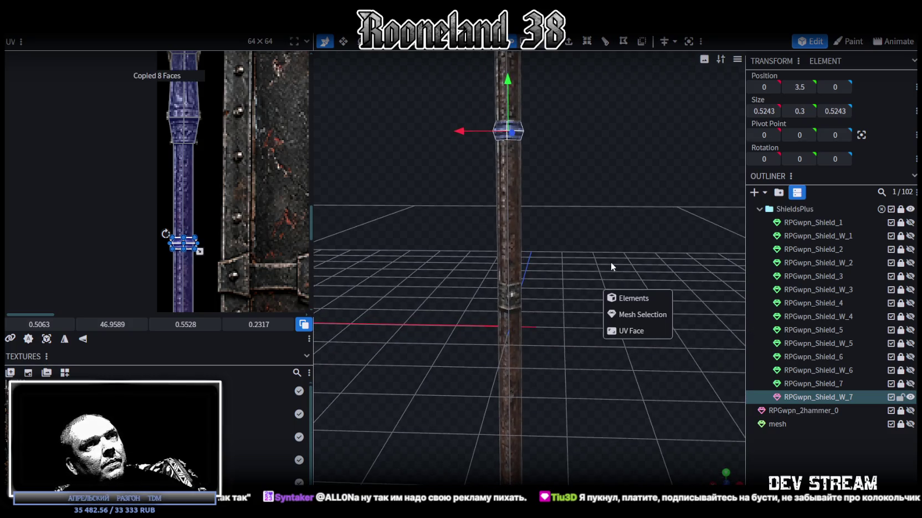
left_click(608, 231)
left_click_drag(508, 94, 518, 261)
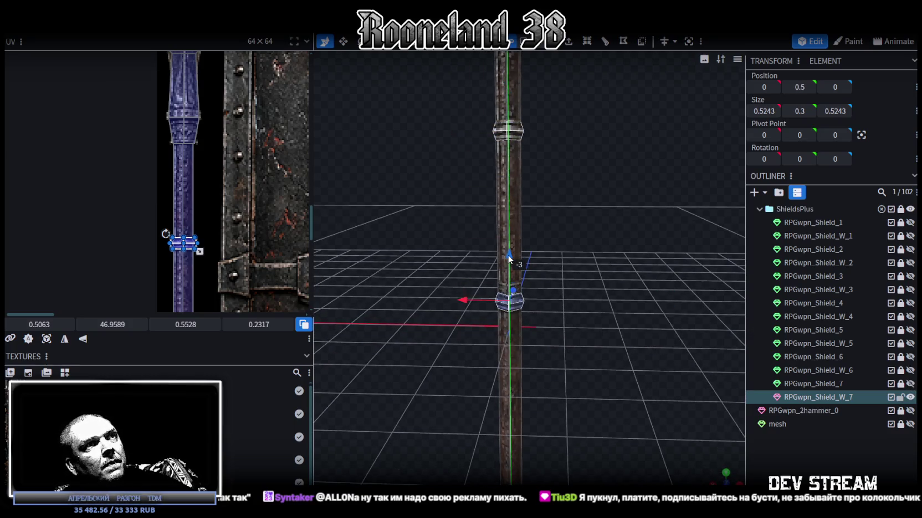
mouse_move(582, 299)
left_mouse_down()
mouse_move(590, 271)
mouse_move(583, 277)
left_mouse_up()
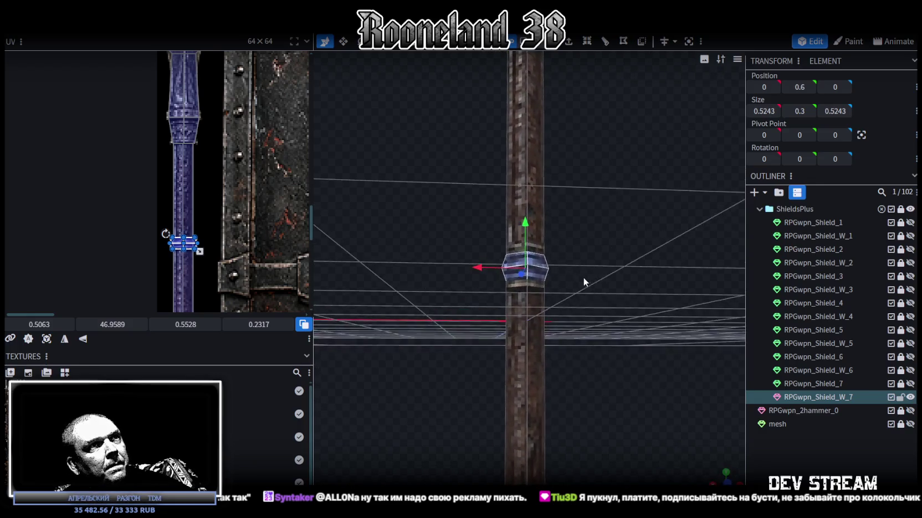
scroll(569, 256, "up", 3)
key("s")
left_click_drag(522, 228, 523, 210)
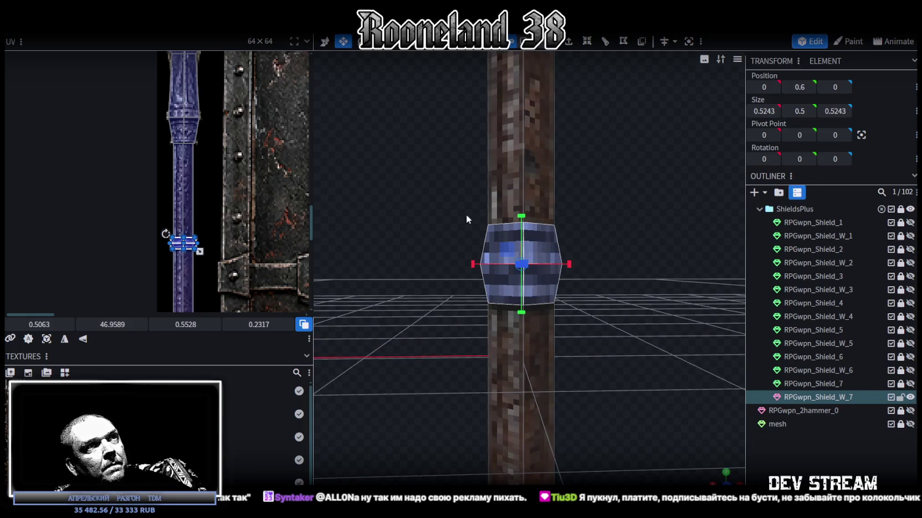
Remap the new ring's UV box to a lower, taller strip of the metal band
scroll(225, 215, "down", 2)
scroll(210, 144, "down", 1)
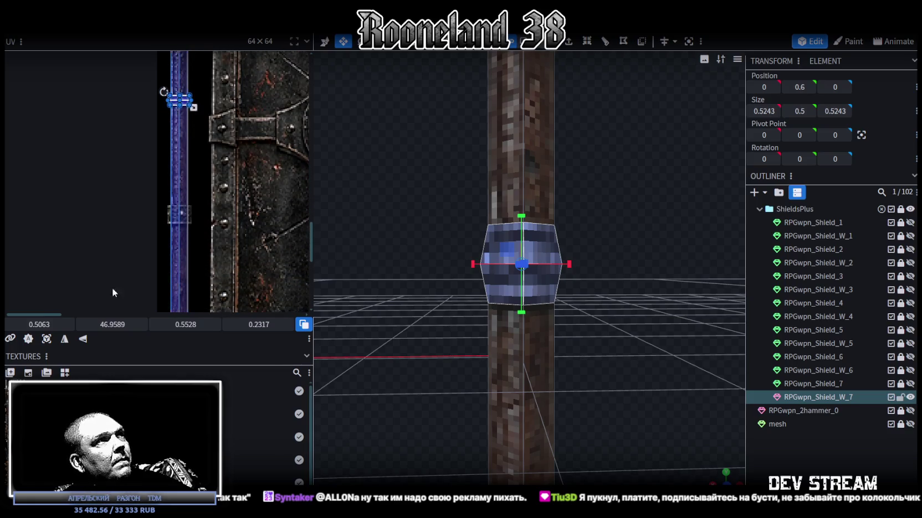
left_click_drag(118, 325, 139, 325)
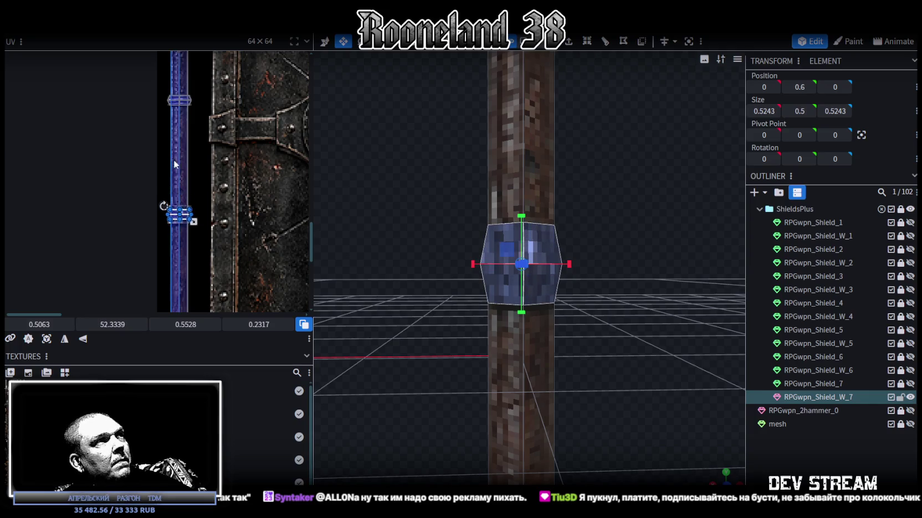
scroll(174, 163, "up", 3)
scroll(178, 239, "up", 2)
left_click_drag(113, 325, 104, 325)
left_click_drag(231, 232, 231, 264)
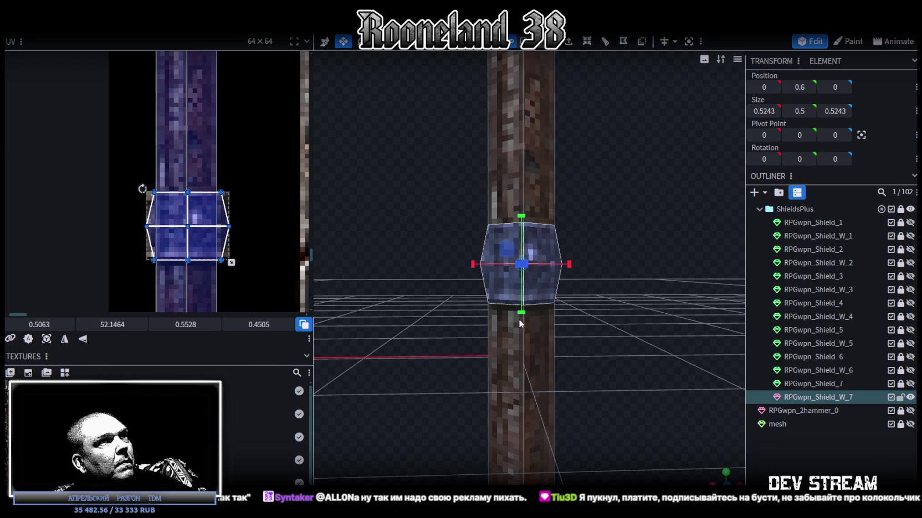
scroll(531, 338, "up", 1)
scroll(544, 352, "down", 5)
scroll(545, 349, "down", 2)
scroll(556, 348, "down", 2)
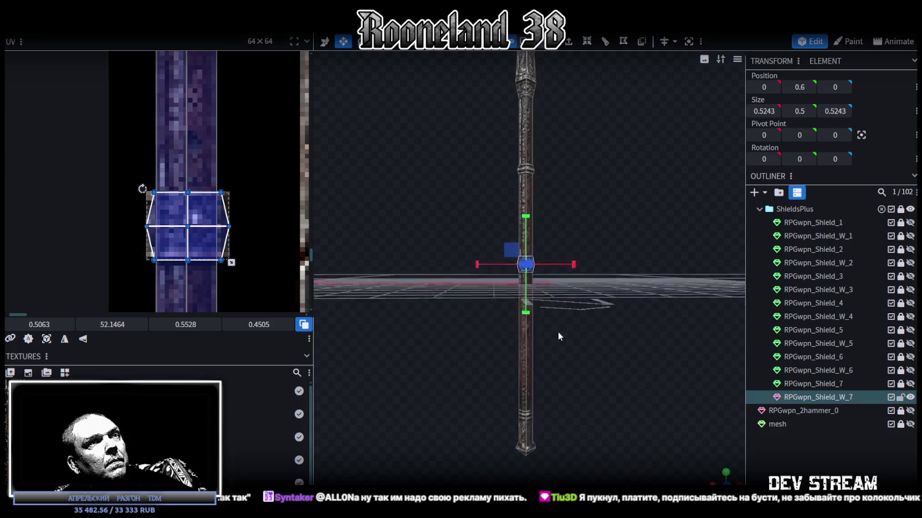
left_click_drag(559, 332, 559, 276)
mouse_move(571, 248)
left_mouse_down()
mouse_move(567, 328)
mouse_move(539, 213)
mouse_move(568, 314)
mouse_move(570, 255)
left_mouse_up()
Copy and paste the ring faces as a Mesh Selection and move the copy to Y -4.05
key("ctrl+c")
key("ctrl+v")
left_click(609, 275)
key("v")
mouse_move(519, 122)
left_mouse_down()
mouse_move(581, 398)
mouse_move(584, 349)
mouse_move(571, 367)
left_mouse_up()
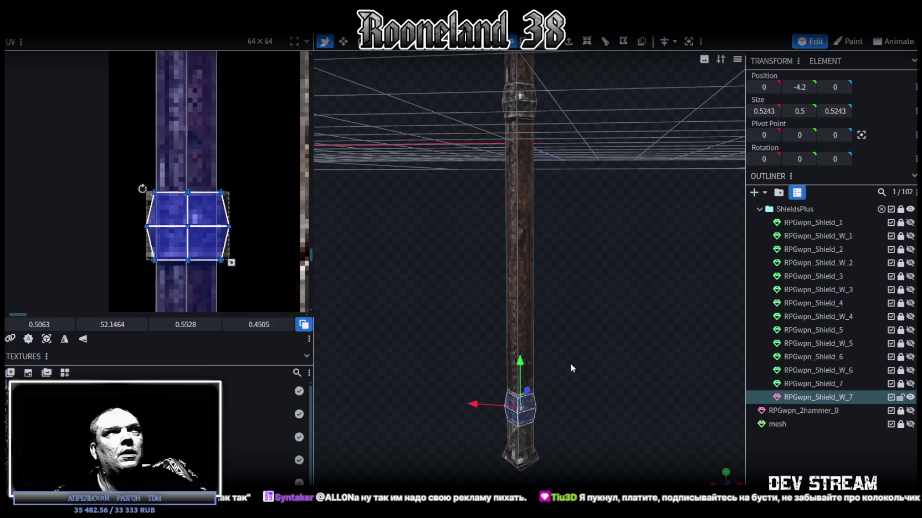
key("KP_Decimal")
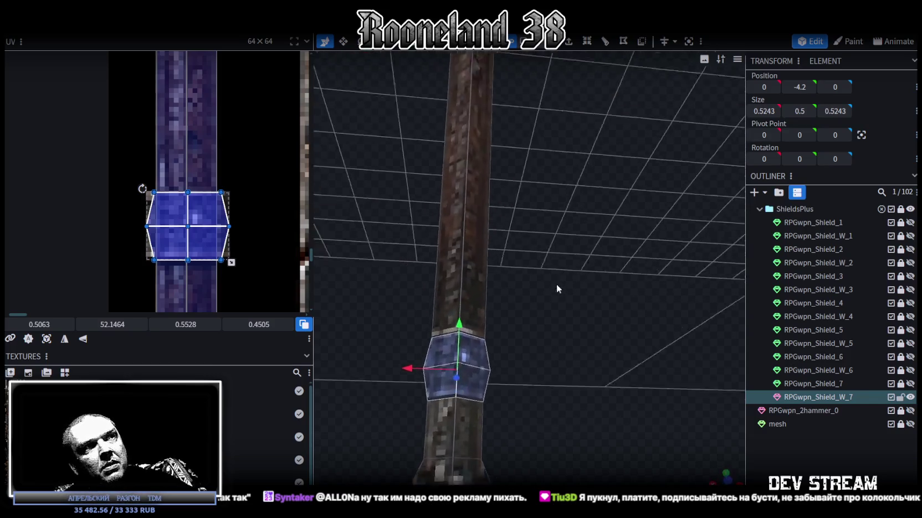
left_click_drag(621, 311, 587, 274)
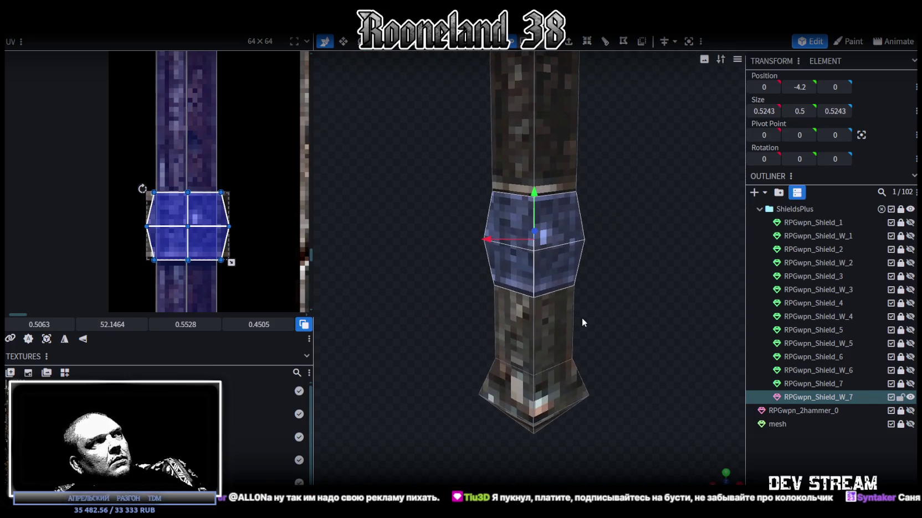
left_click_drag(581, 317, 565, 245)
mouse_move(531, 213)
left_mouse_down()
mouse_move(535, 185)
mouse_move(639, 191)
mouse_move(606, 251)
left_mouse_up()
left_click_drag(522, 263, 534, 259)
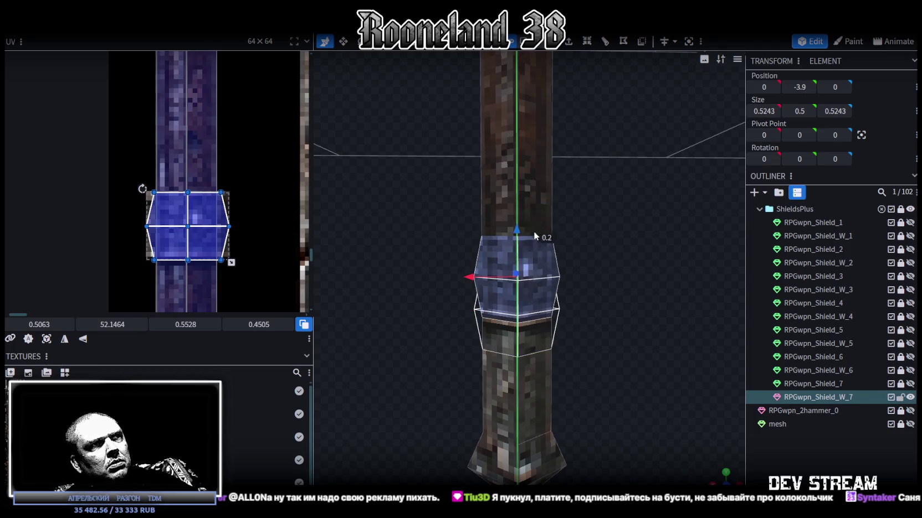
Resize the new bottom ring to a height of 0.3
key("s")
mouse_move(517, 261)
left_mouse_down()
mouse_move(516, 283)
mouse_move(519, 266)
mouse_move(547, 285)
mouse_move(513, 289)
mouse_move(520, 245)
mouse_move(501, 279)
left_mouse_up()
key("ctrl+z")
key("v")
Slide the ring's UV box down the texture and shorten it to match, then deselect
scroll(175, 192, "down", 5)
scroll(175, 193, "down", 2)
scroll(198, 236, "down", 2)
left_click_drag(170, 109, 171, 215)
scroll(166, 233, "up", 2)
scroll(163, 250, "up", 2)
scroll(139, 260, "up", 2)
scroll(138, 249, "up", 2)
scroll(112, 324, "up", 1)
scroll(112, 324, "down", 1)
left_click_drag(223, 235, 223, 187)
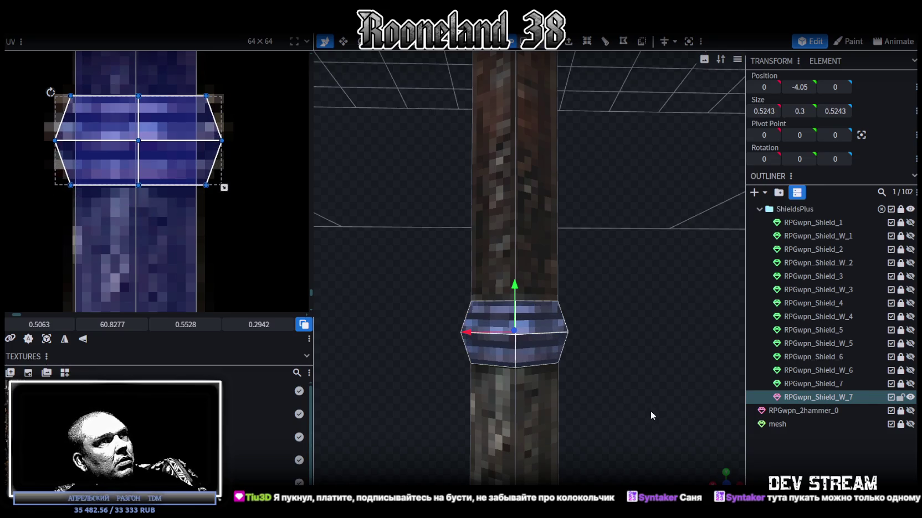
scroll(650, 411, "down", 2)
mouse_move(719, 474)
left_mouse_down()
mouse_move(650, 398)
mouse_move(622, 279)
left_mouse_up()
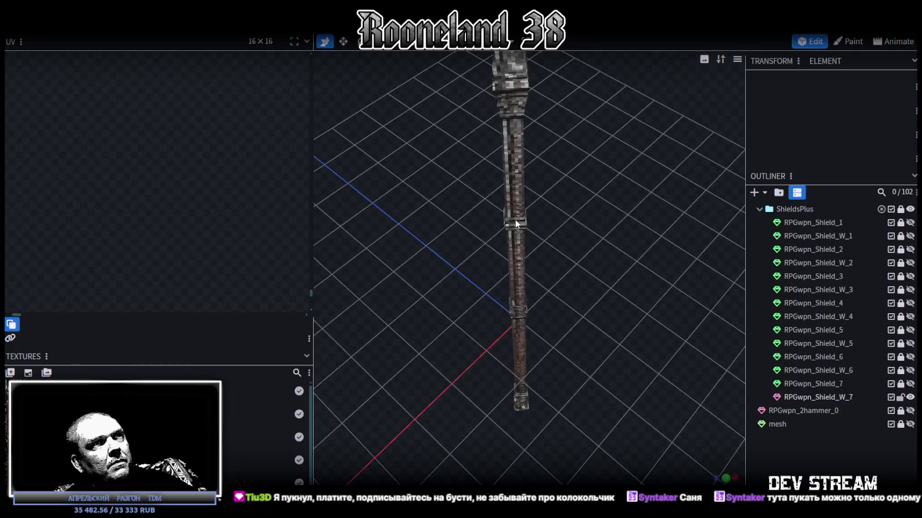
Give the RPGwpn_Shield_W_7 spear pole a Green marker colour from the Outliner
left_click(516, 266)
mouse_move(612, 323)
left_mouse_down()
mouse_move(588, 352)
mouse_move(577, 285)
mouse_move(510, 239)
left_mouse_up()
left_click(509, 240)
scroll(188, 113, "down", 3, "ctrl")
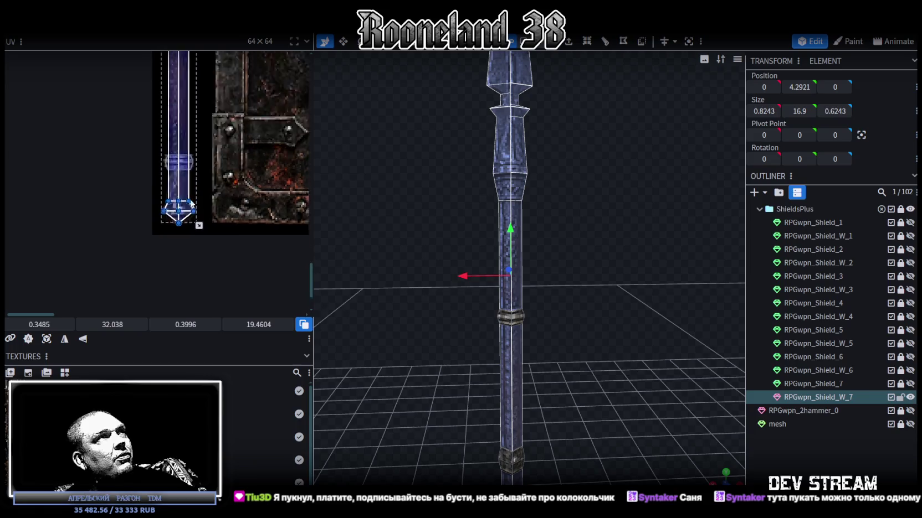
scroll(205, 146, "up", 5)
scroll(191, 216, "up", 3)
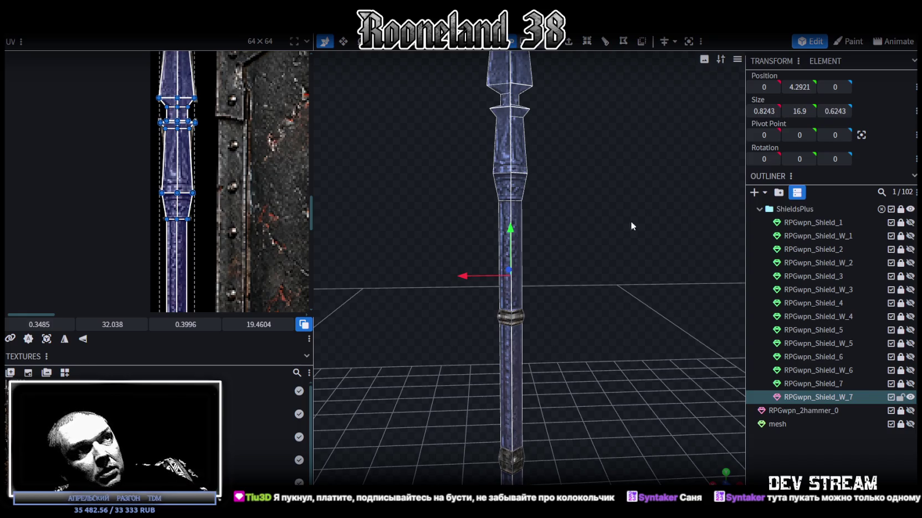
right_click(812, 399)
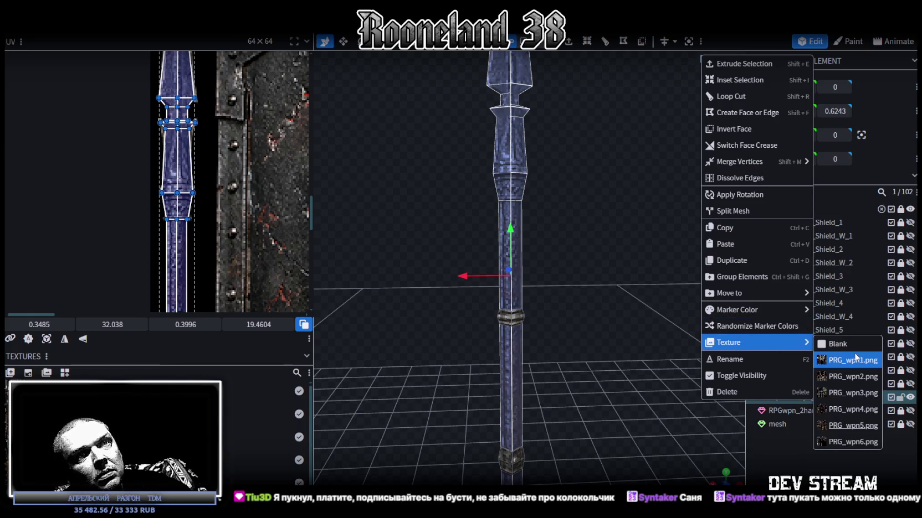
mouse_move(742, 309)
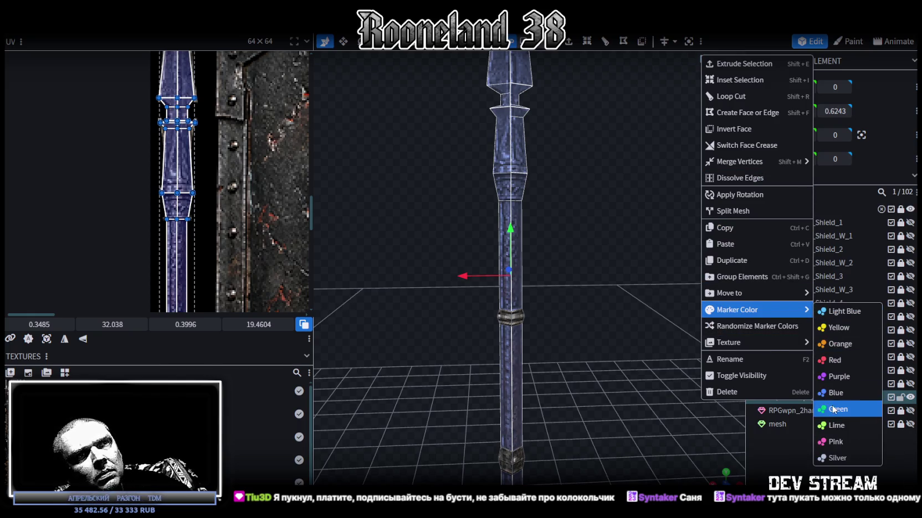
left_click(838, 409)
scroll(613, 362, "down", 2)
mouse_move(631, 309)
left_mouse_down()
mouse_move(602, 322)
mouse_move(557, 131)
left_mouse_up()
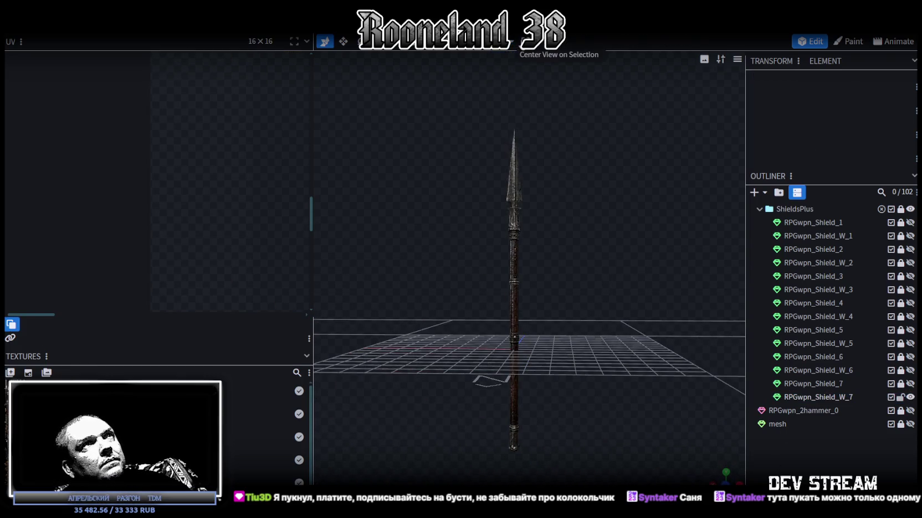
mouse_move(588, 193)
left_mouse_down()
mouse_move(571, 262)
mouse_move(636, 269)
mouse_move(497, 199)
mouse_move(498, 103)
left_mouse_up()
scroll(479, 135, "up", 3)
left_click(490, 126)
left_click_drag(533, 144, 545, 186)
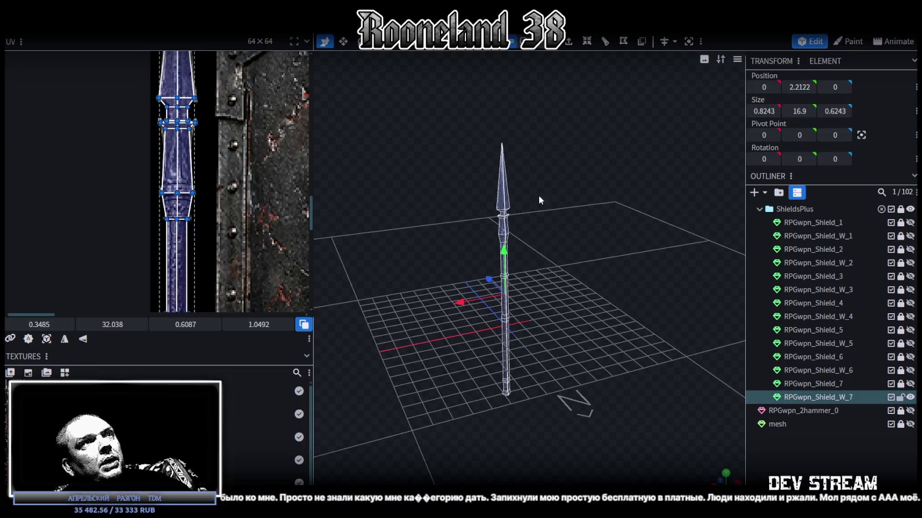
mouse_move(483, 162)
left_mouse_down()
mouse_move(612, 217)
mouse_move(652, 277)
mouse_move(544, 271)
mouse_move(578, 247)
mouse_move(476, 246)
mouse_move(619, 258)
mouse_move(559, 257)
mouse_move(449, 209)
mouse_move(619, 222)
mouse_move(499, 179)
mouse_move(578, 173)
left_mouse_up()
left_click(651, 277)
left_click(531, 178)
scroll(236, 141, "down", 2)
scroll(236, 140, "down", 2)
scroll(236, 141, "down", 1)
middle_click_drag(221, 163, 124, 174)
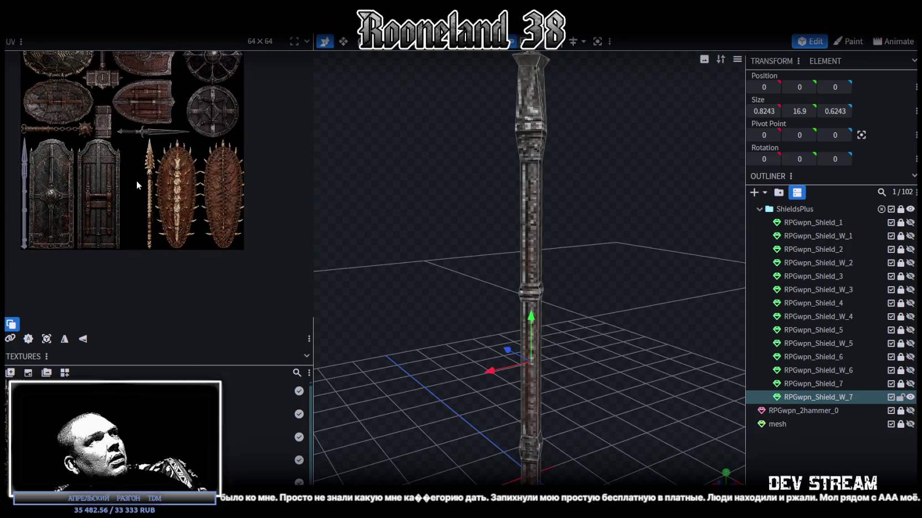
scroll(231, 190, "up", 3)
scroll(232, 189, "down", 2)
scroll(209, 204, "up", 1)
middle_click_drag(209, 206, 205, 206)
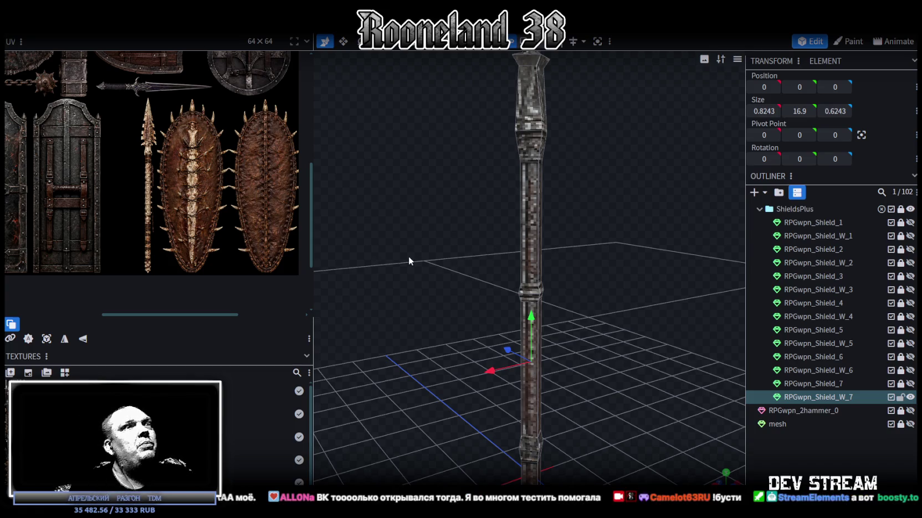
Zoom in, level the view on the pole, and select the lower band ring
scroll(531, 264, "up", 2)
mouse_move(599, 318)
left_mouse_down()
mouse_move(543, 300)
mouse_move(549, 218)
mouse_move(338, 261)
mouse_move(608, 261)
mouse_move(289, 184)
left_mouse_up()
left_click(545, 283)
Select the upper band ring under the spearhead and orbit around it to inspect
scroll(289, 185, "left", 3)
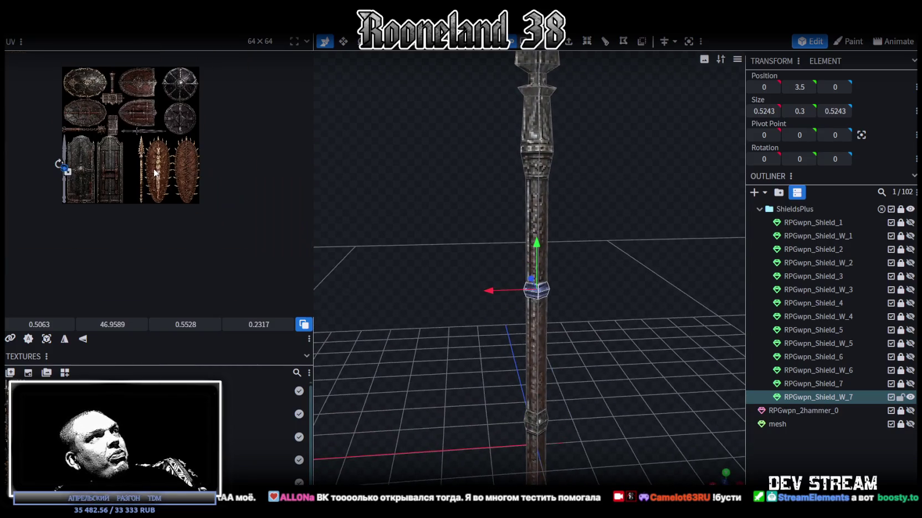
scroll(89, 191, "left", 3)
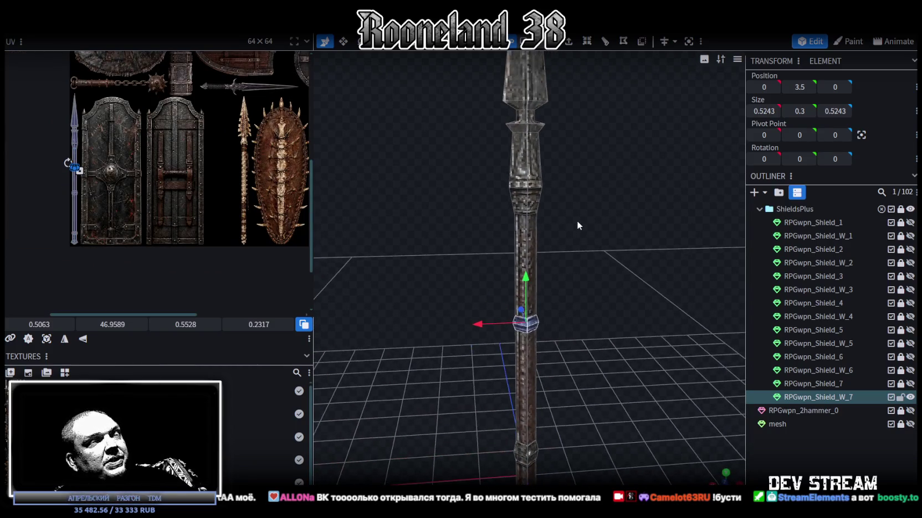
left_click_drag(576, 218, 505, 185)
left_click(525, 183)
mouse_move(636, 236)
left_mouse_down()
mouse_move(639, 250)
mouse_move(632, 234)
left_mouse_up()
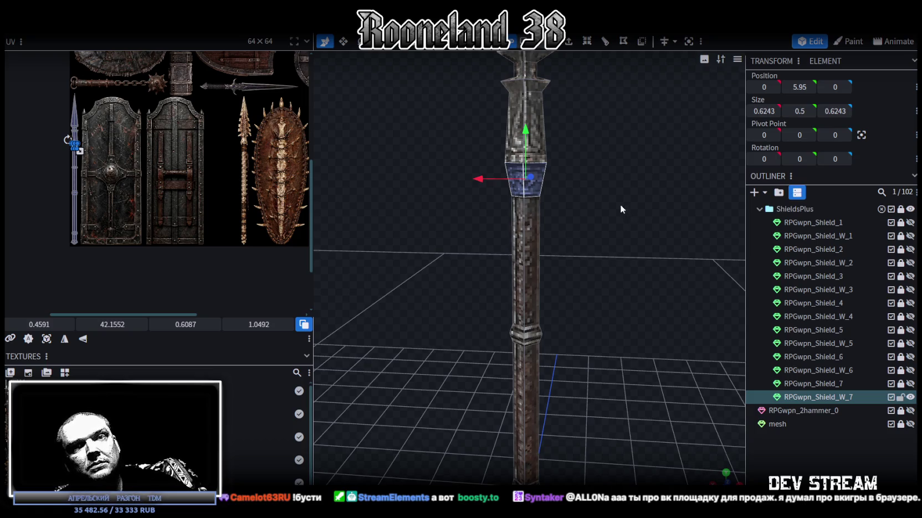
mouse_move(563, 176)
left_mouse_down()
mouse_move(410, 203)
mouse_move(465, 183)
mouse_move(670, 198)
mouse_move(599, 178)
mouse_move(454, 188)
mouse_move(697, 195)
mouse_move(717, 184)
mouse_move(725, 193)
mouse_move(558, 184)
mouse_move(585, 165)
mouse_move(579, 178)
mouse_move(595, 224)
mouse_move(657, 295)
left_mouse_up()
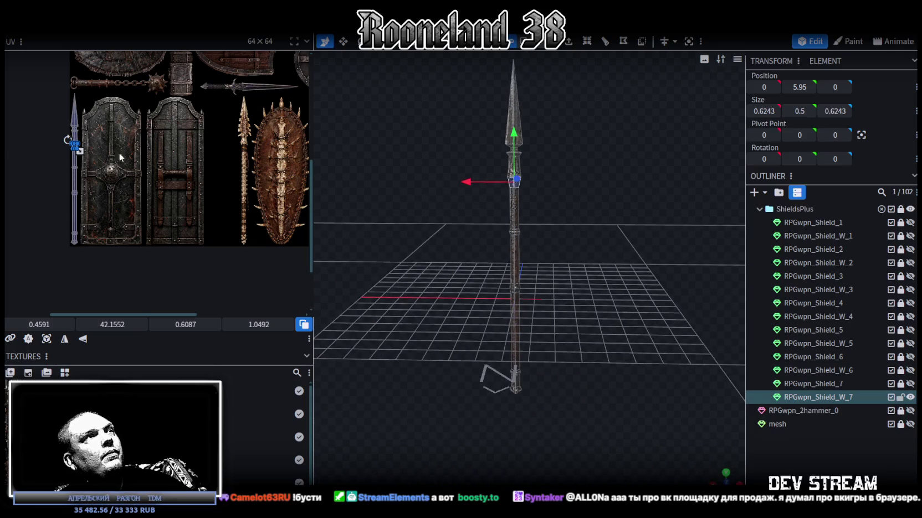
scroll(119, 156, "down", 3)
scroll(155, 154, "up", 3)
scroll(192, 147, "up", 2)
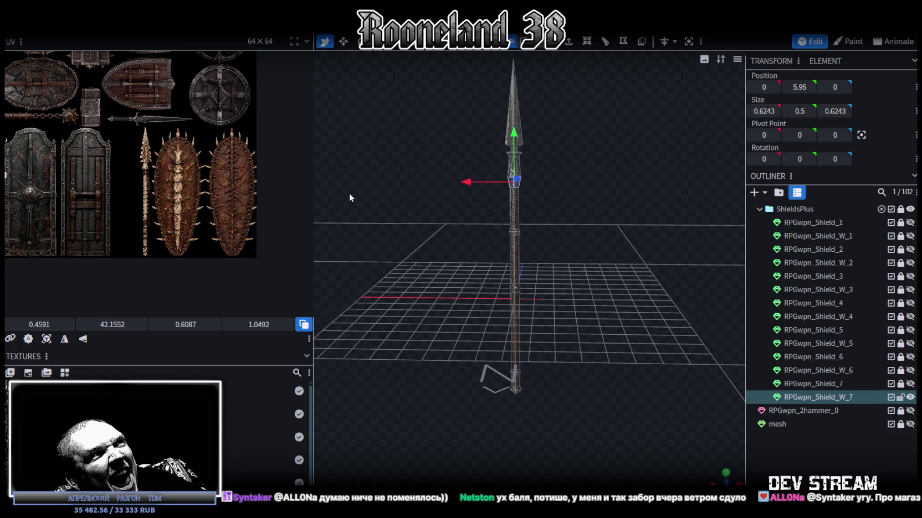
scroll(225, 184, "down", 3)
scroll(213, 204, "down", 2)
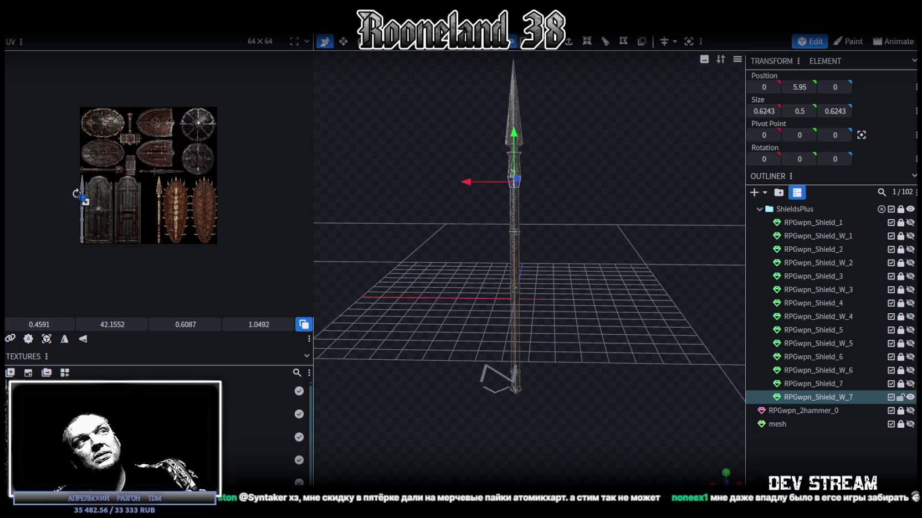
Look over the textured spear from a few angles and save the model file
mouse_move(552, 271)
left_mouse_down()
mouse_move(573, 366)
mouse_move(633, 373)
mouse_move(565, 361)
mouse_move(556, 344)
mouse_move(544, 370)
mouse_move(556, 328)
mouse_move(547, 354)
mouse_move(618, 371)
mouse_move(600, 334)
mouse_move(612, 328)
mouse_move(617, 352)
mouse_move(620, 340)
left_mouse_up()
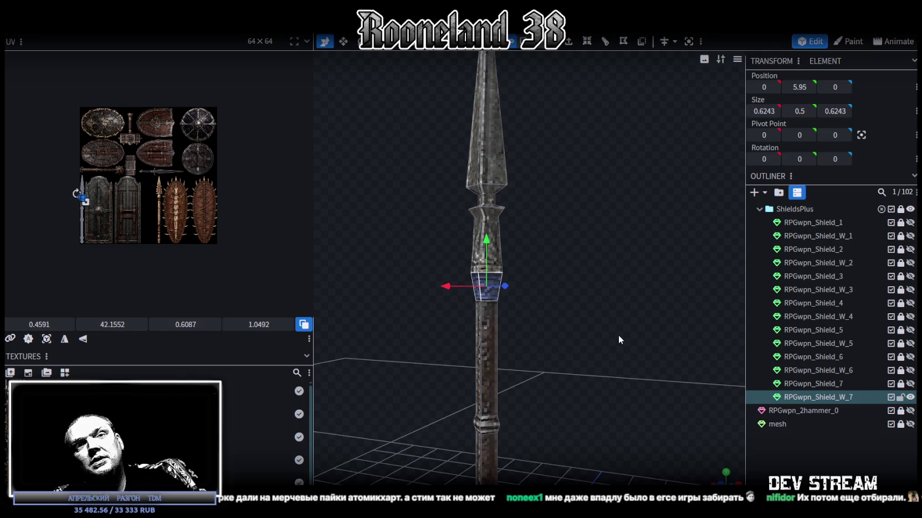
mouse_move(619, 338)
left_mouse_down()
mouse_move(622, 329)
mouse_move(570, 318)
mouse_move(558, 267)
left_mouse_up()
key("ctrl+s")
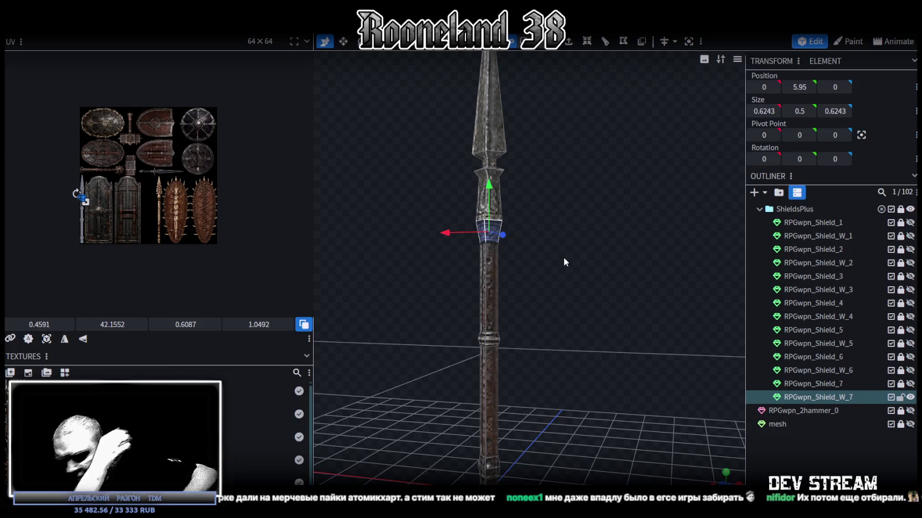
left_click_drag(344, 287, 322, 280)
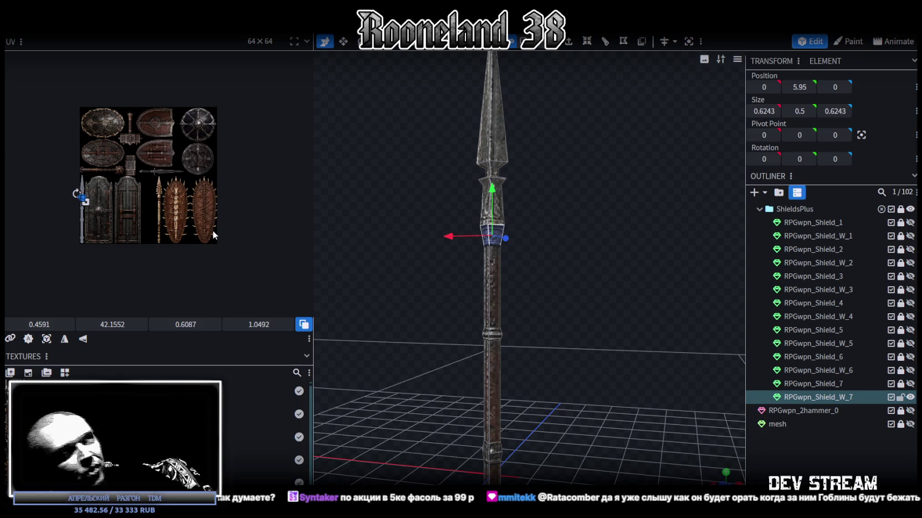
scroll(478, 250, "up", 3)
mouse_move(478, 249)
left_mouse_down()
mouse_move(530, 233)
mouse_move(499, 260)
mouse_move(567, 248)
left_mouse_up()
left_click(499, 259)
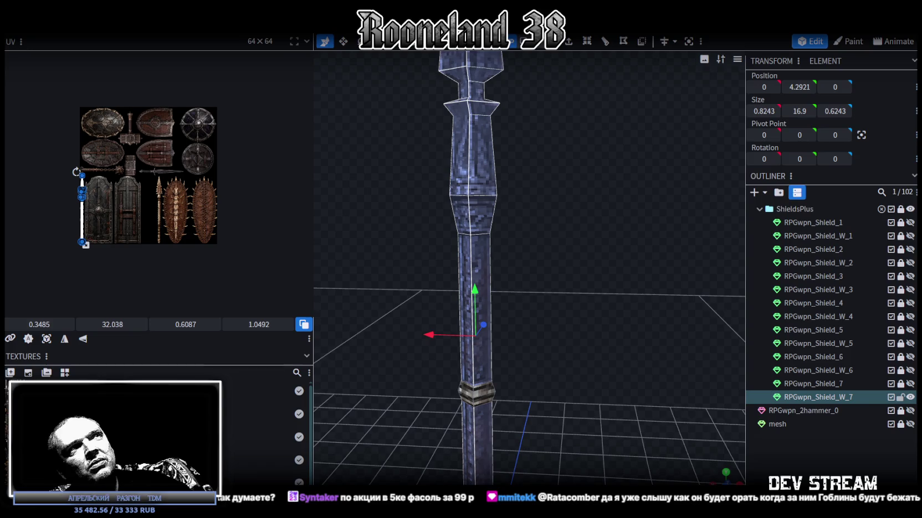
left_click(527, 42)
left_click(462, 191)
mouse_move(642, 213)
left_mouse_down()
mouse_move(531, 263)
mouse_move(536, 270)
mouse_move(632, 200)
mouse_move(607, 227)
mouse_move(547, 227)
mouse_move(630, 198)
left_mouse_up()
scroll(607, 230, "down", 3)
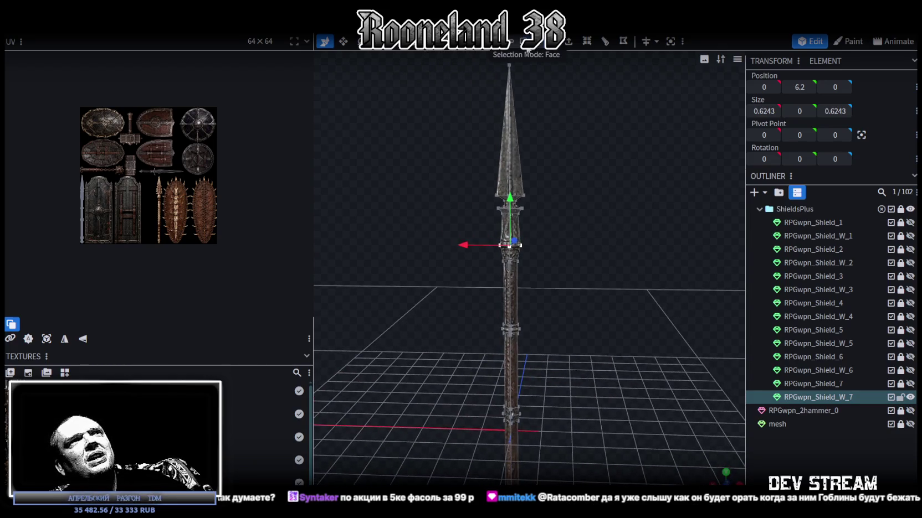
left_click_drag(461, 102, 578, 153)
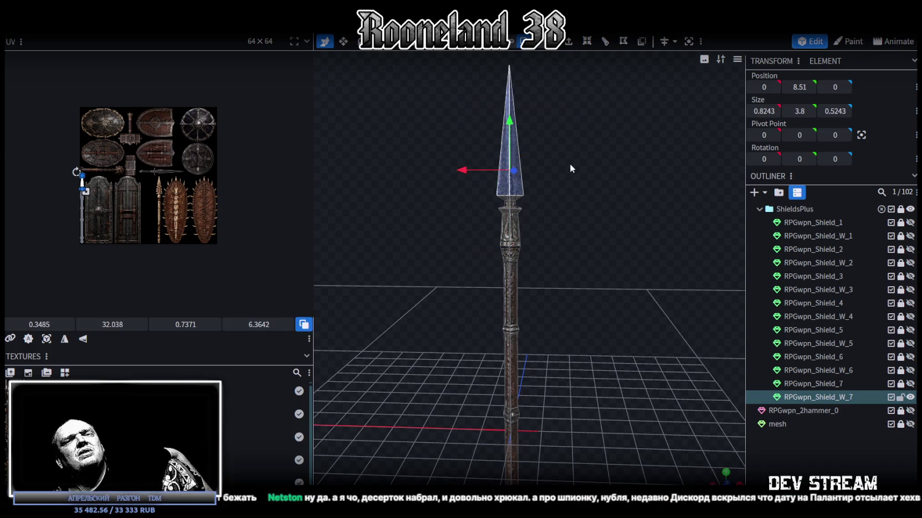
mouse_move(490, 306)
left_mouse_down()
mouse_move(518, 337)
mouse_move(559, 331)
mouse_move(565, 351)
left_mouse_up()
scroll(520, 334, "up", 3)
scroll(563, 342, "up", 3)
scroll(564, 355, "up", 2)
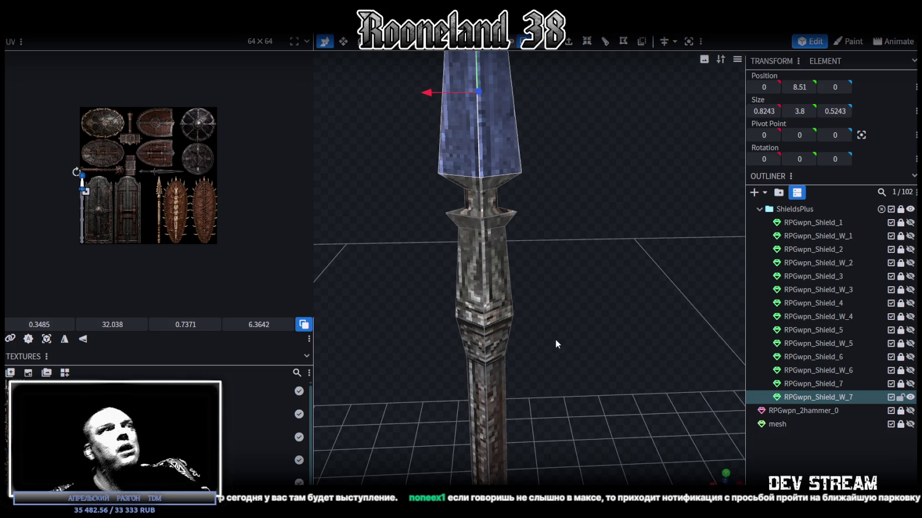
scroll(607, 300, "down", 3)
mouse_move(607, 300)
left_mouse_down()
mouse_move(535, 289)
mouse_move(607, 347)
mouse_move(510, 319)
left_mouse_up()
scroll(572, 278, "up", 5)
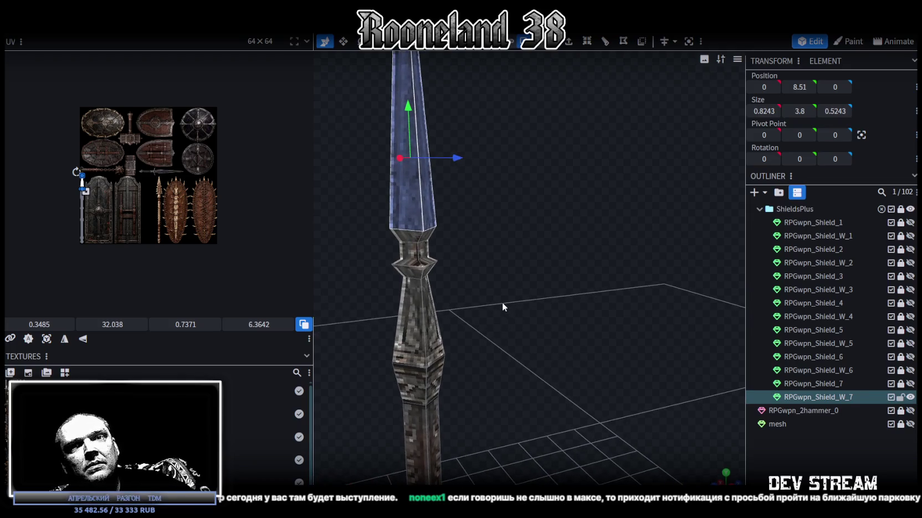
left_click_drag(499, 299, 501, 299)
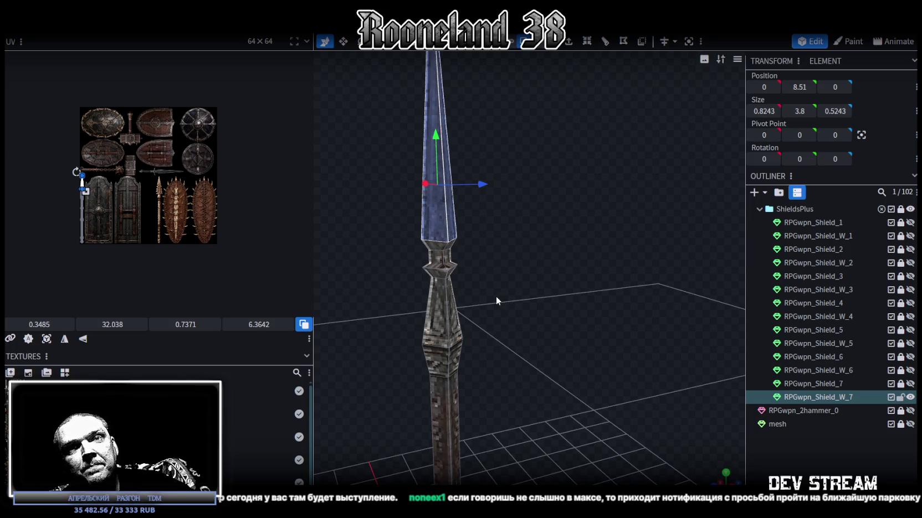
left_click_drag(495, 297, 496, 296)
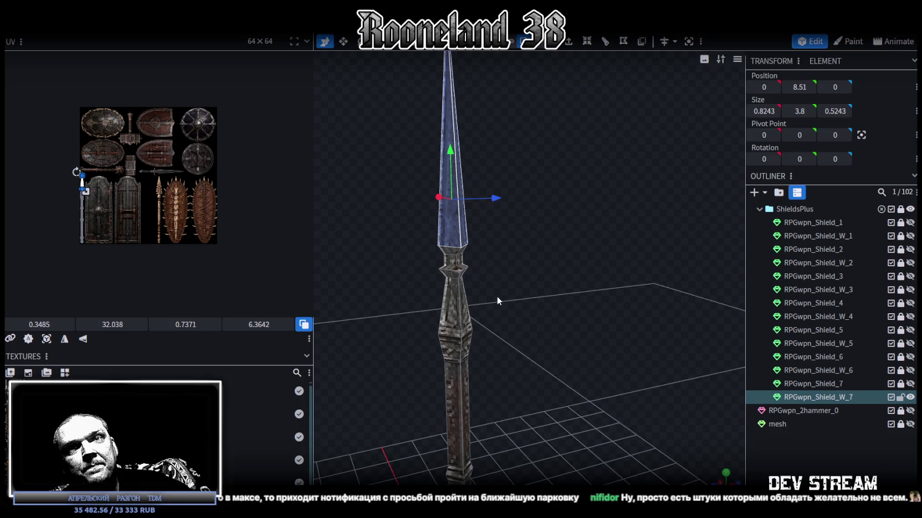